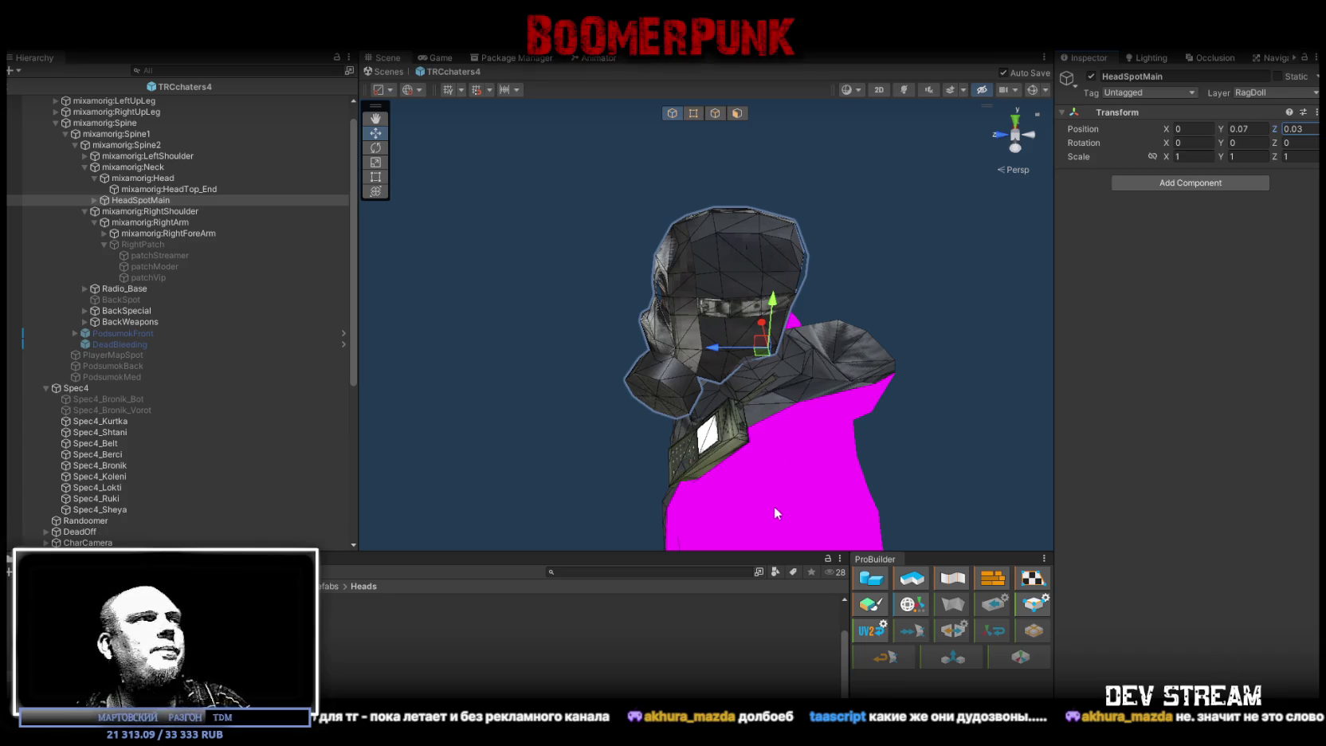
# - Delete the Head_type 10 head model under HeadSpotMain's HeadSpotSpawn
pyautogui.scroll(-2, 99, 339)
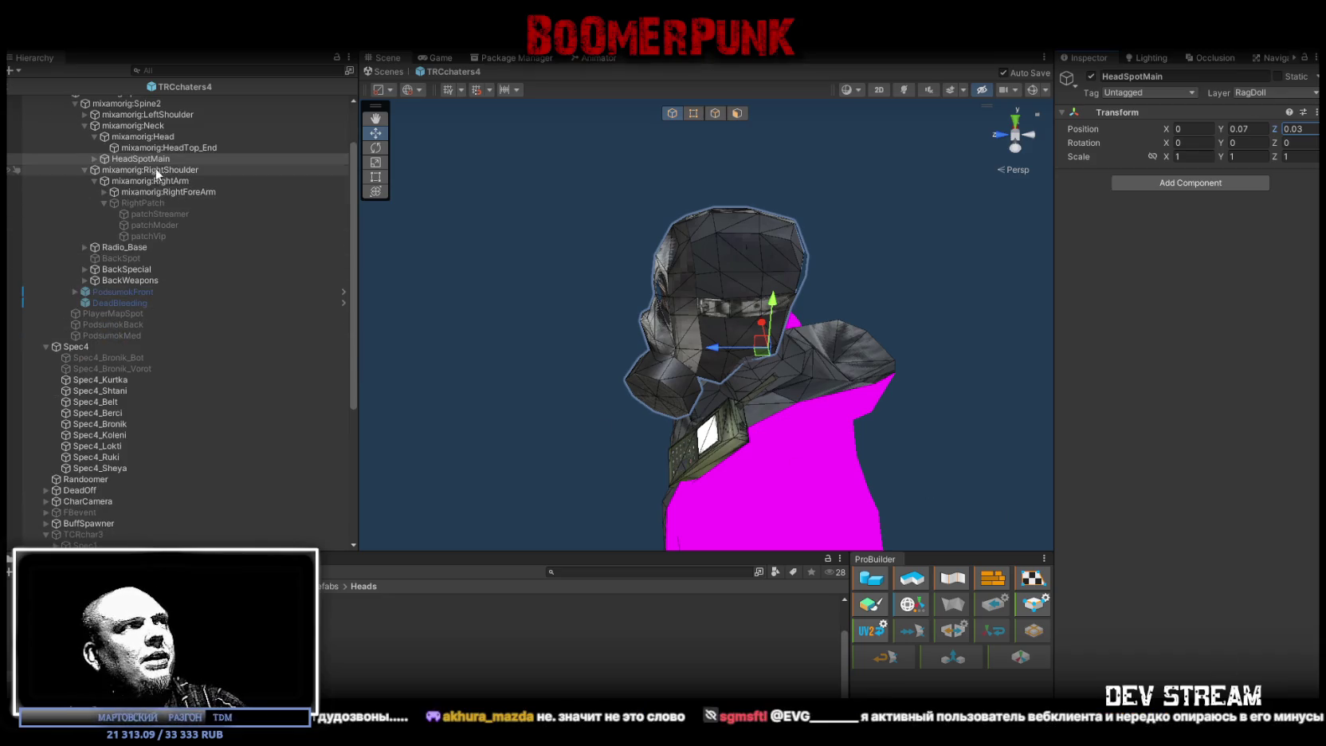
pyautogui.click(94, 159)
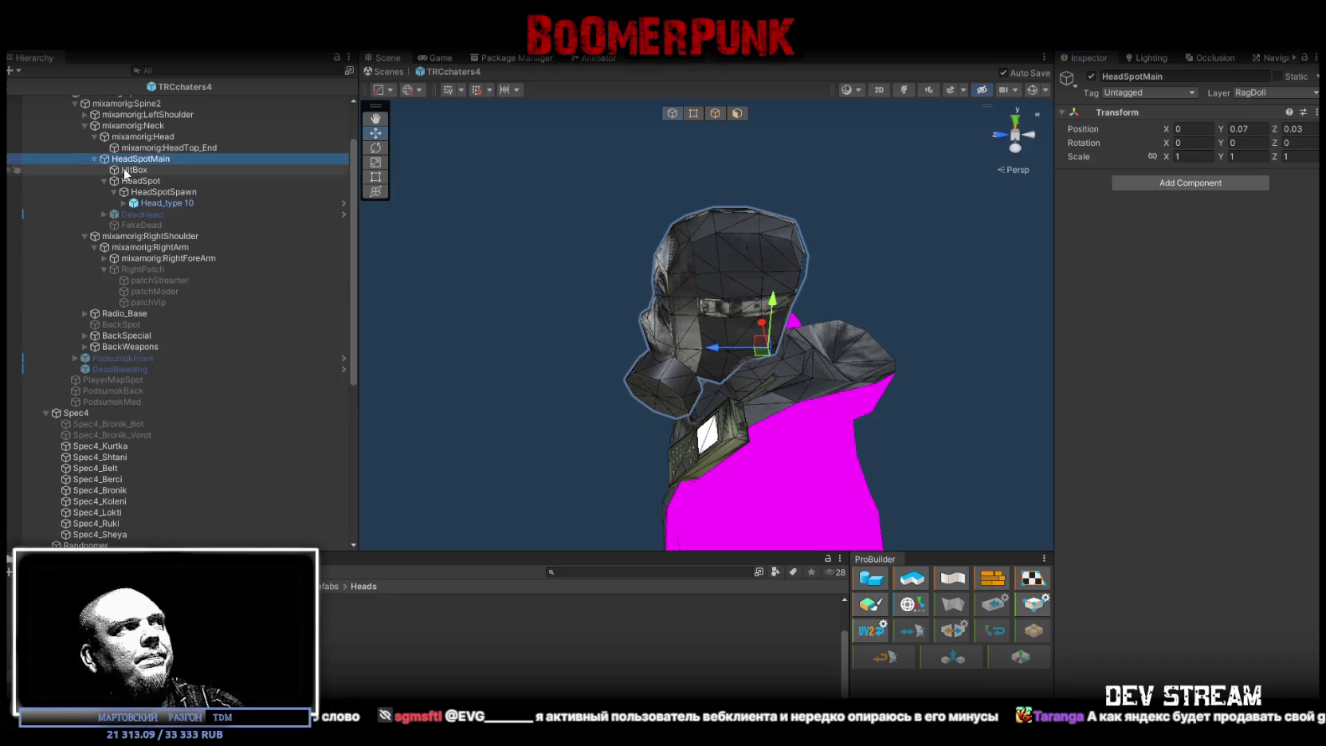
pyautogui.click(166, 204)
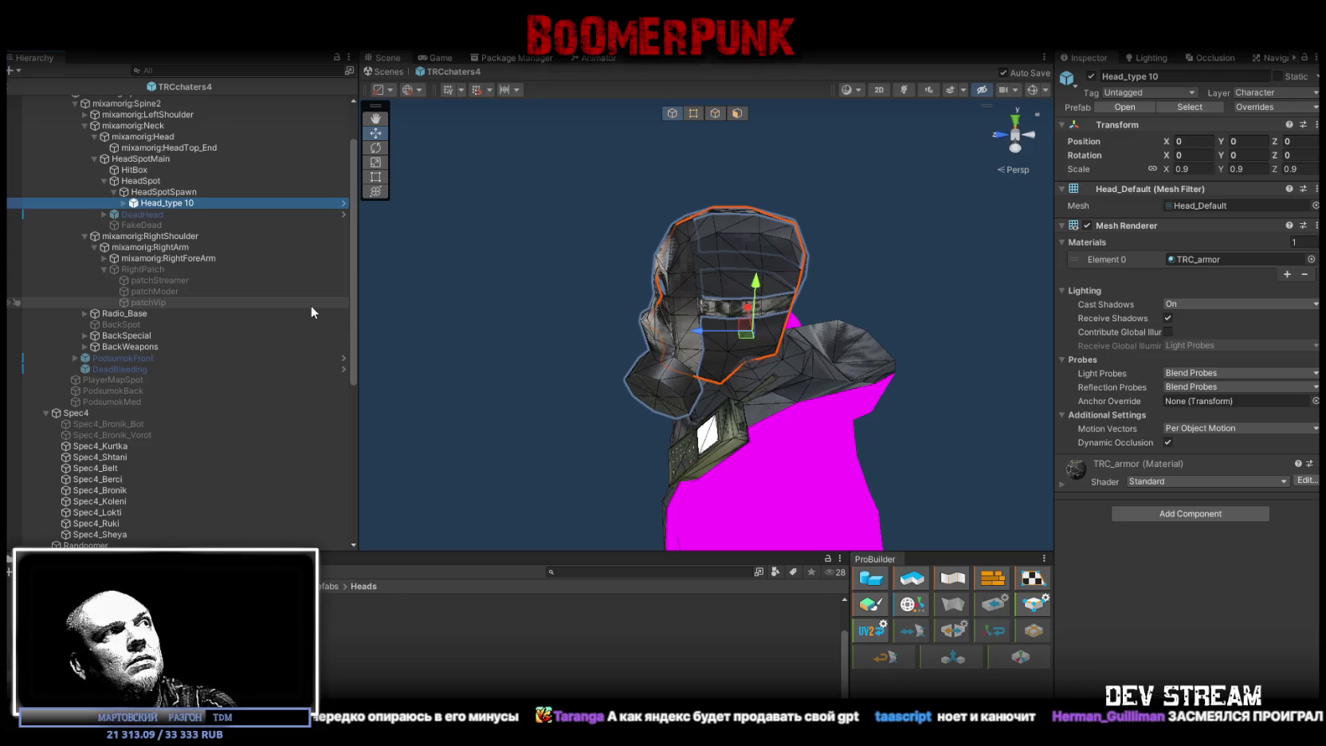
pyautogui.press('Delete')
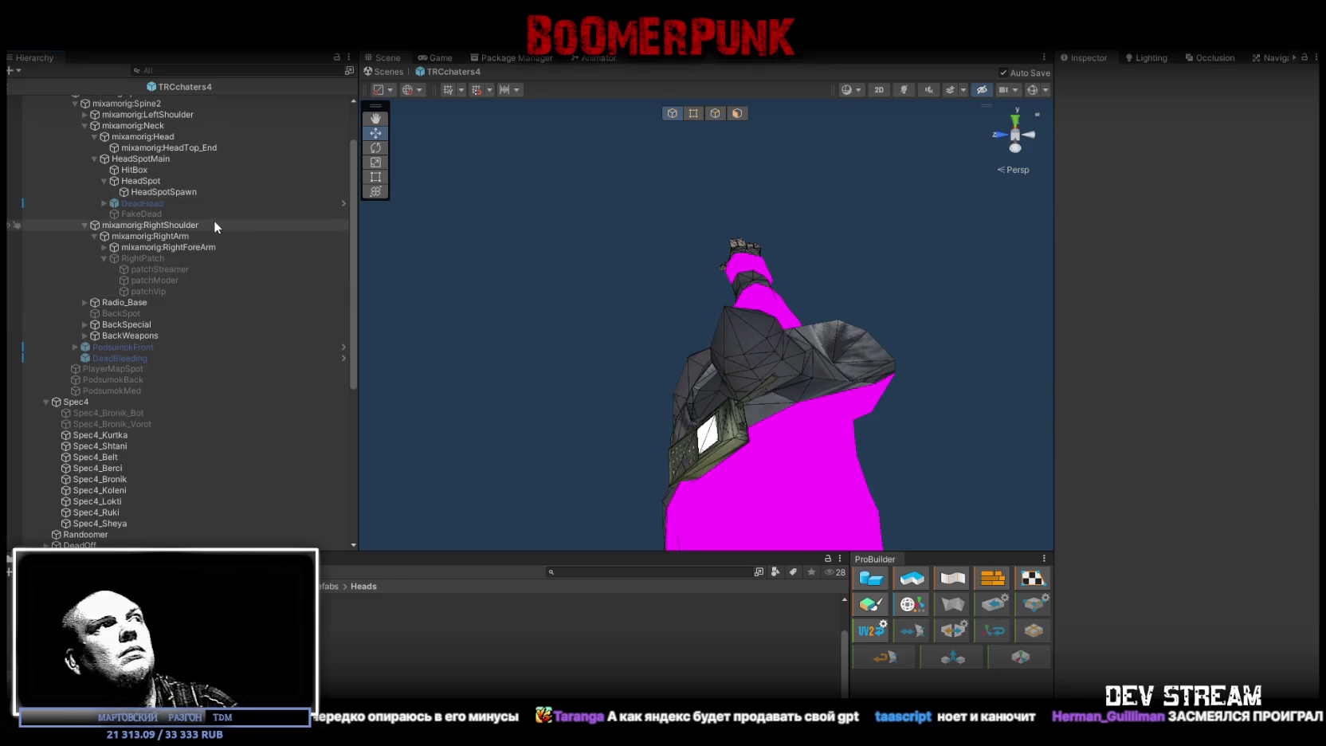
# - Toggle the DeadHead object on and back off to preview it
pyautogui.click(158, 205)
pyautogui.click(1088, 77)
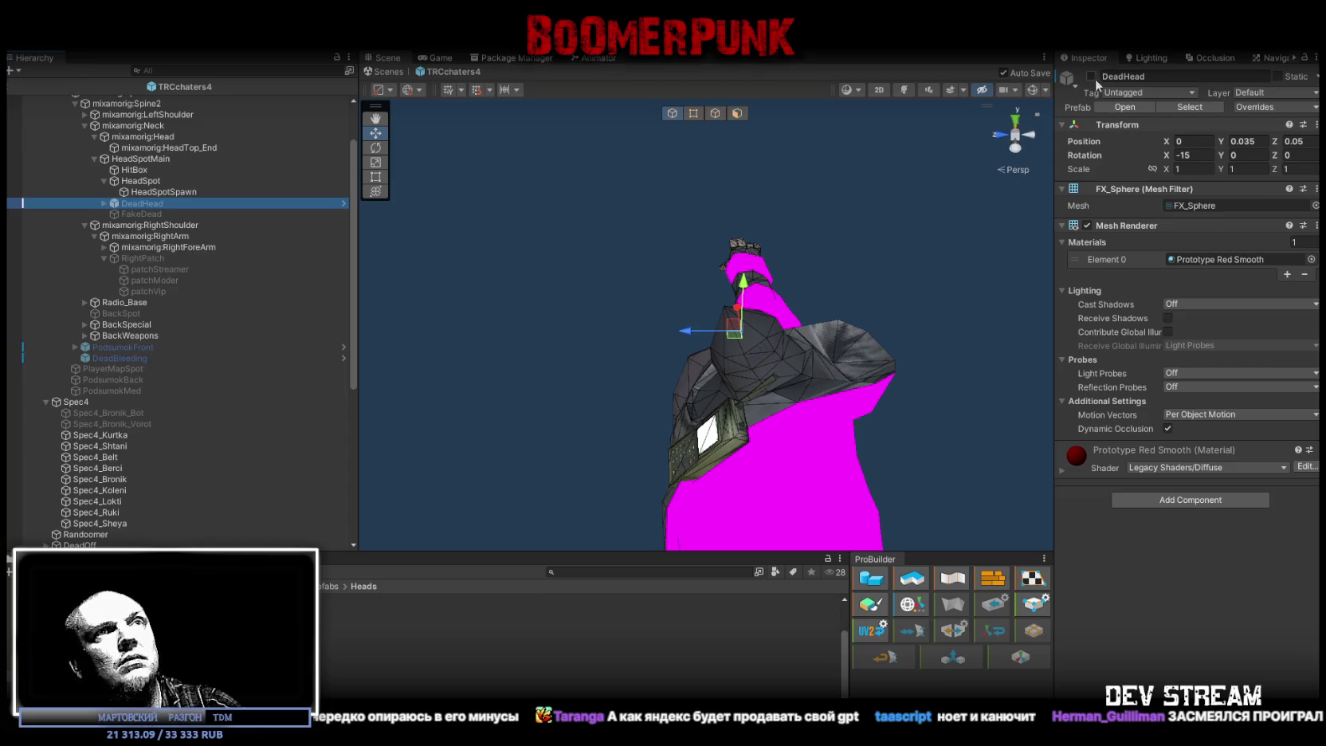
pyautogui.click(1090, 77)
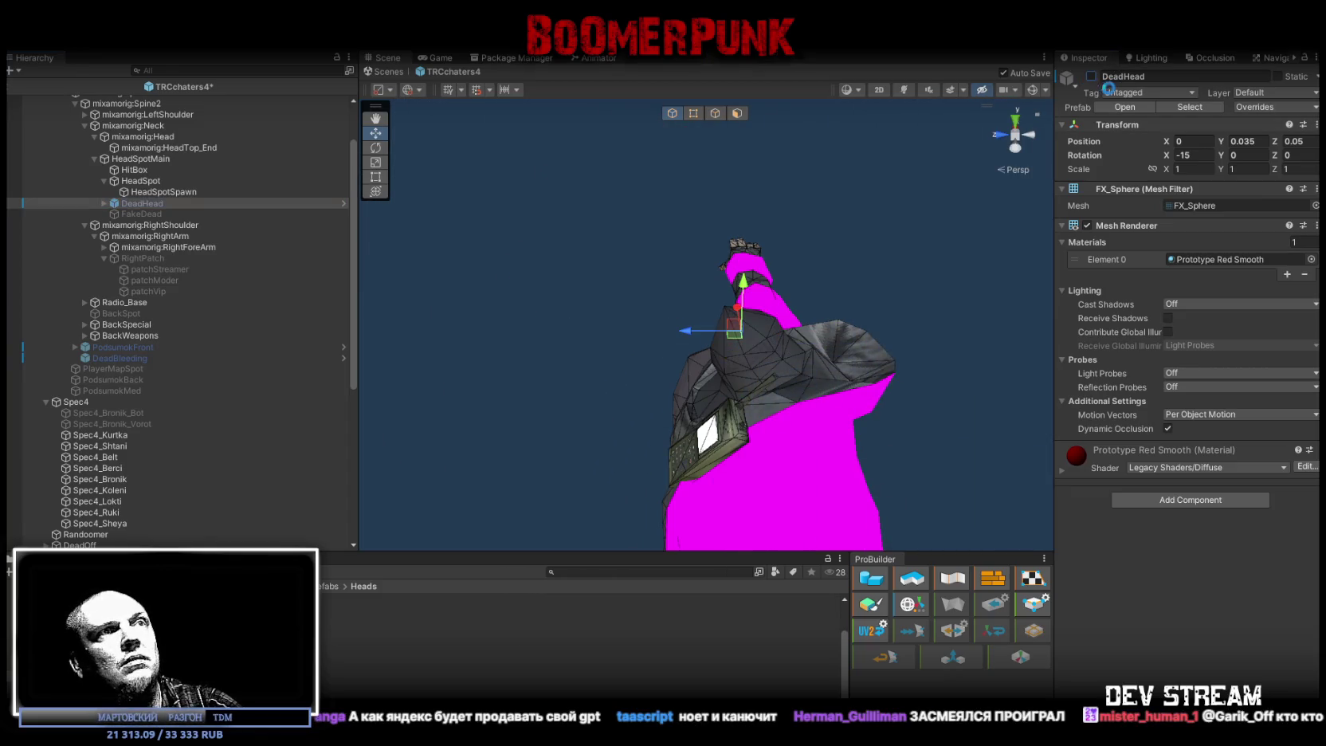
# - Find and select the WeaponsR weapon holder on the TCRchar3 rig's right hand
pyautogui.scroll(-8, 158, 301)
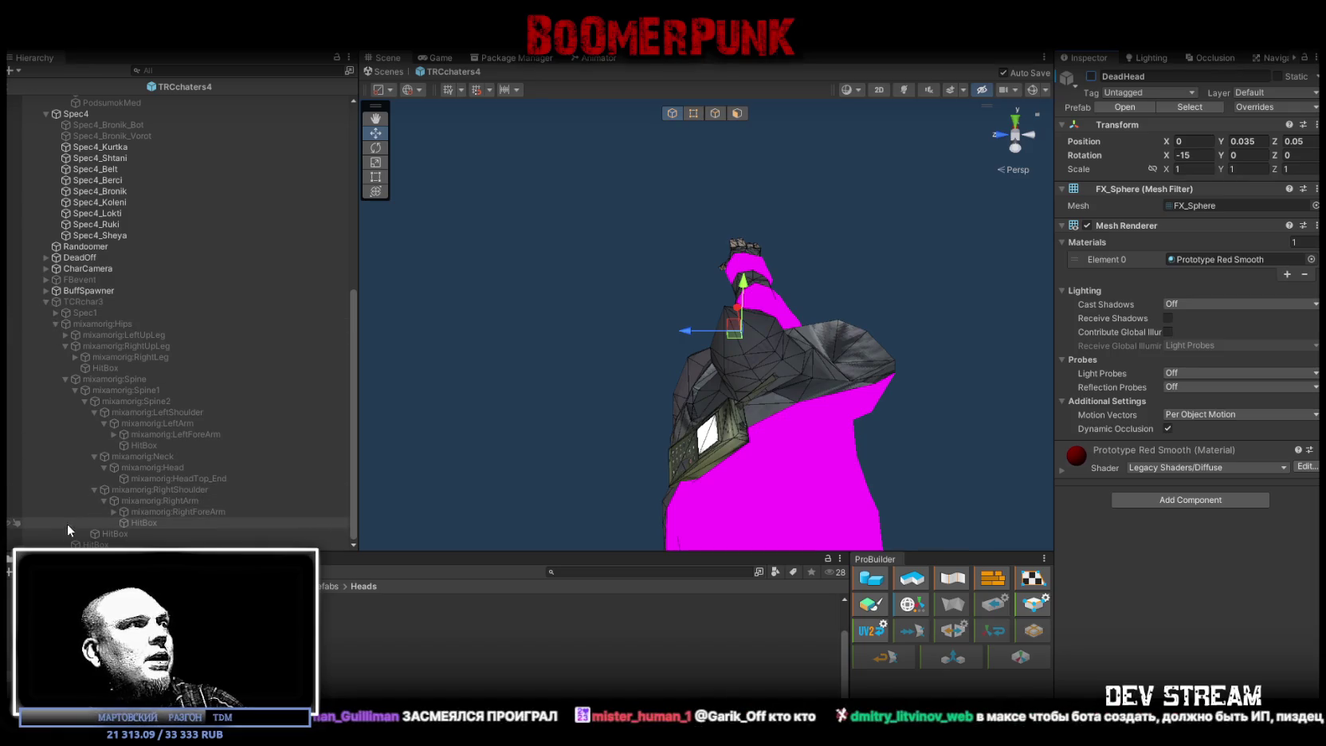
pyautogui.scroll(6, 58, 323)
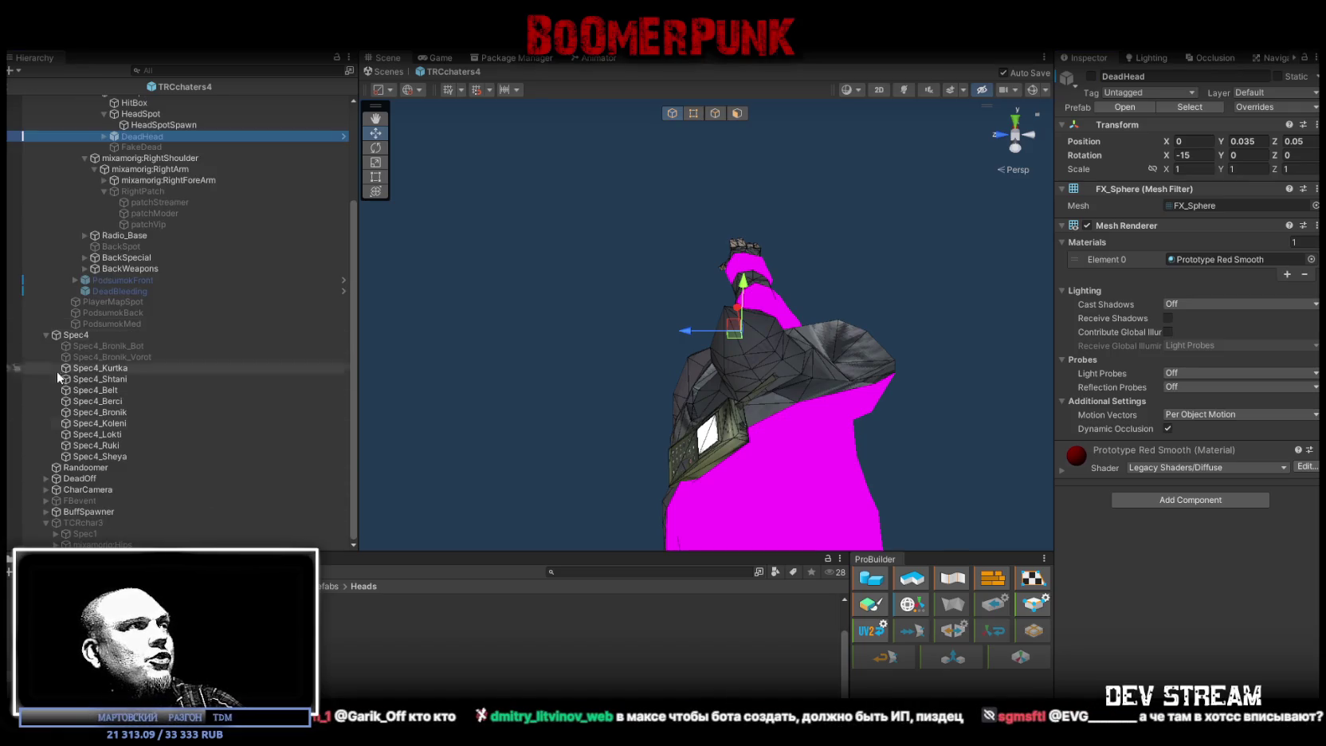
pyautogui.scroll(-10, 109, 501)
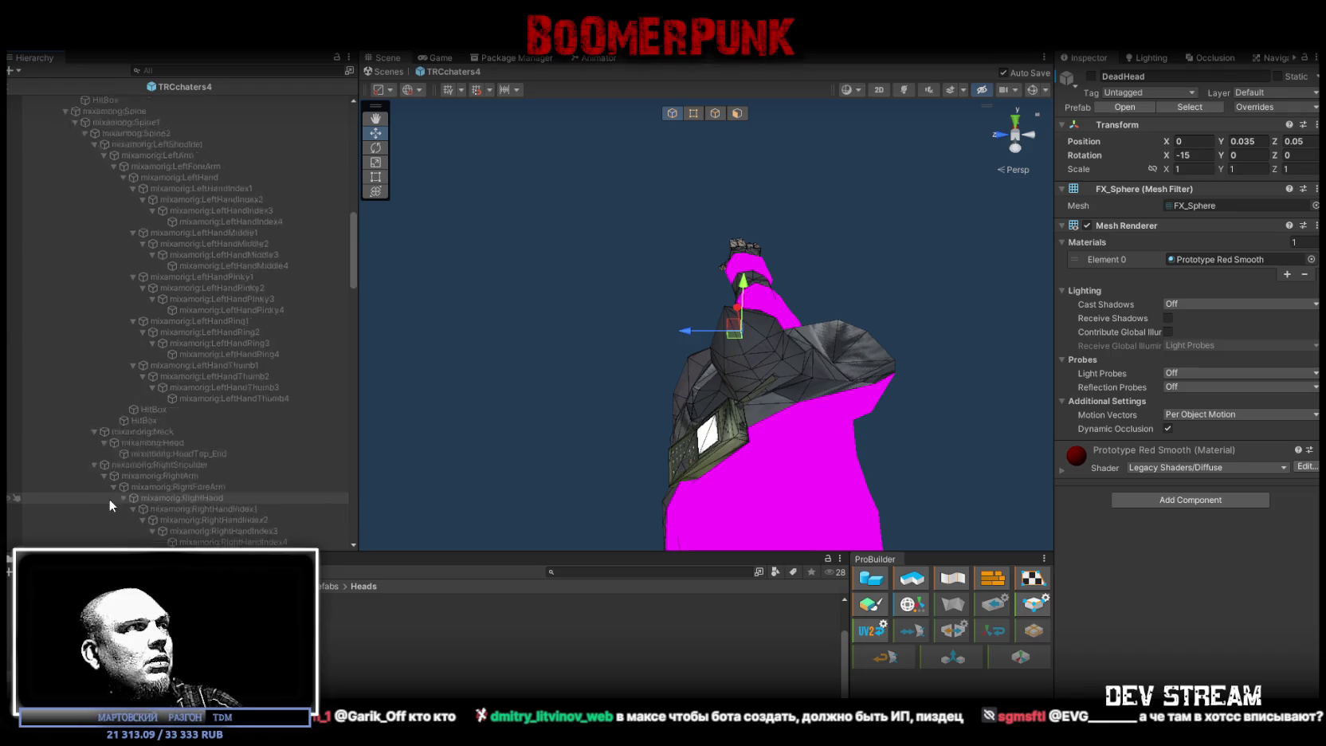
pyautogui.scroll(-2, 107, 496)
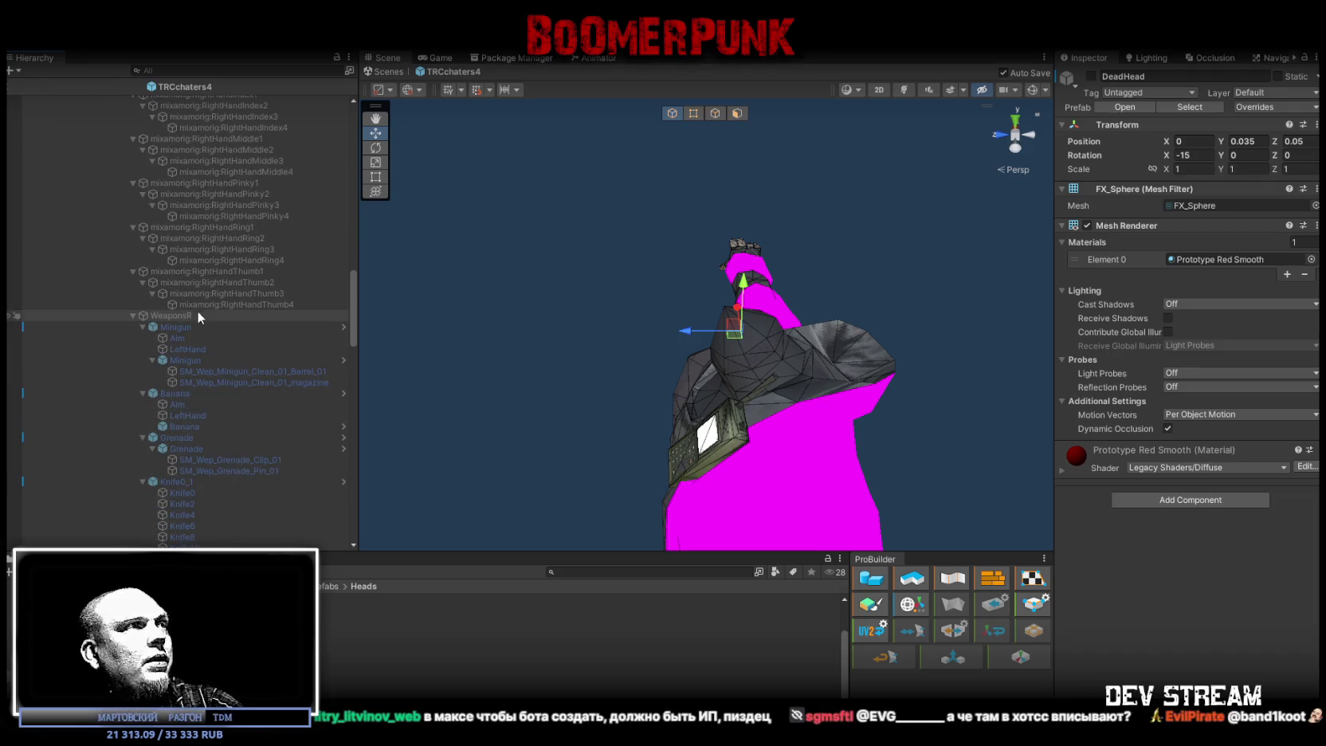
pyautogui.click(133, 316)
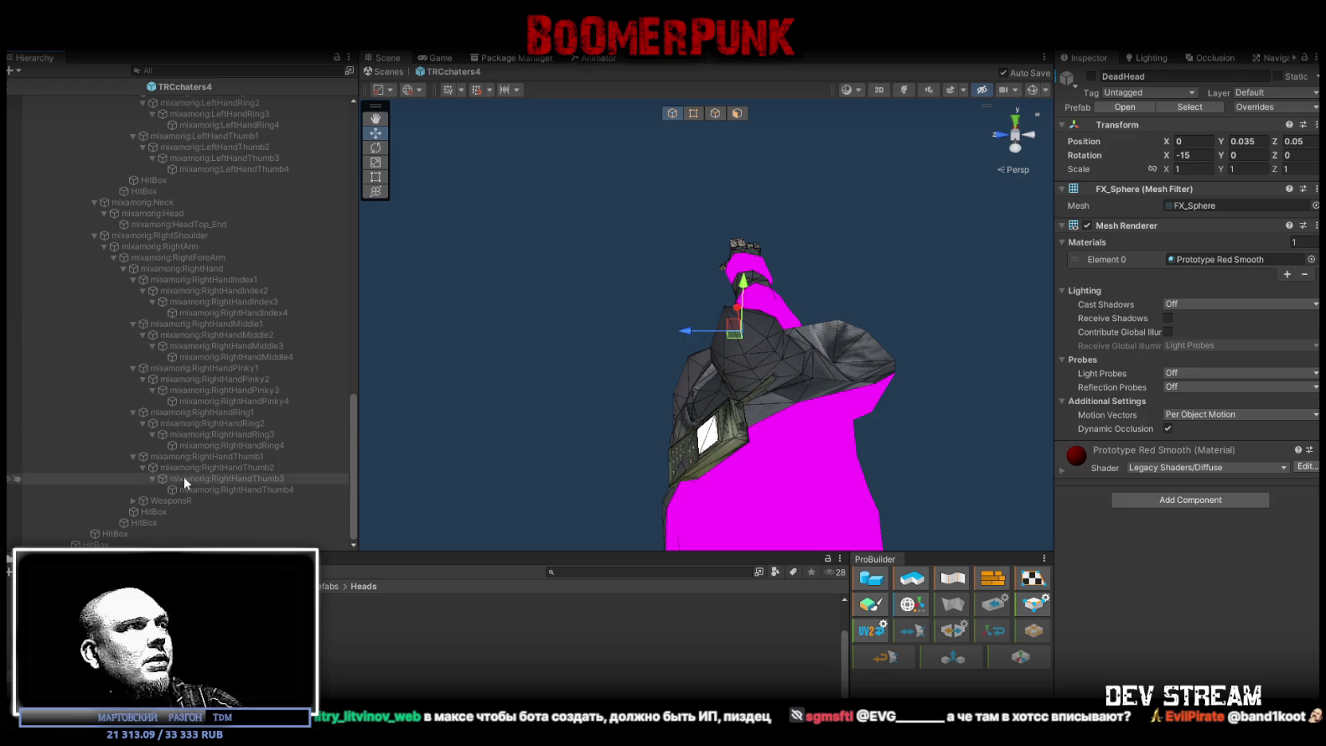
pyautogui.click(161, 502)
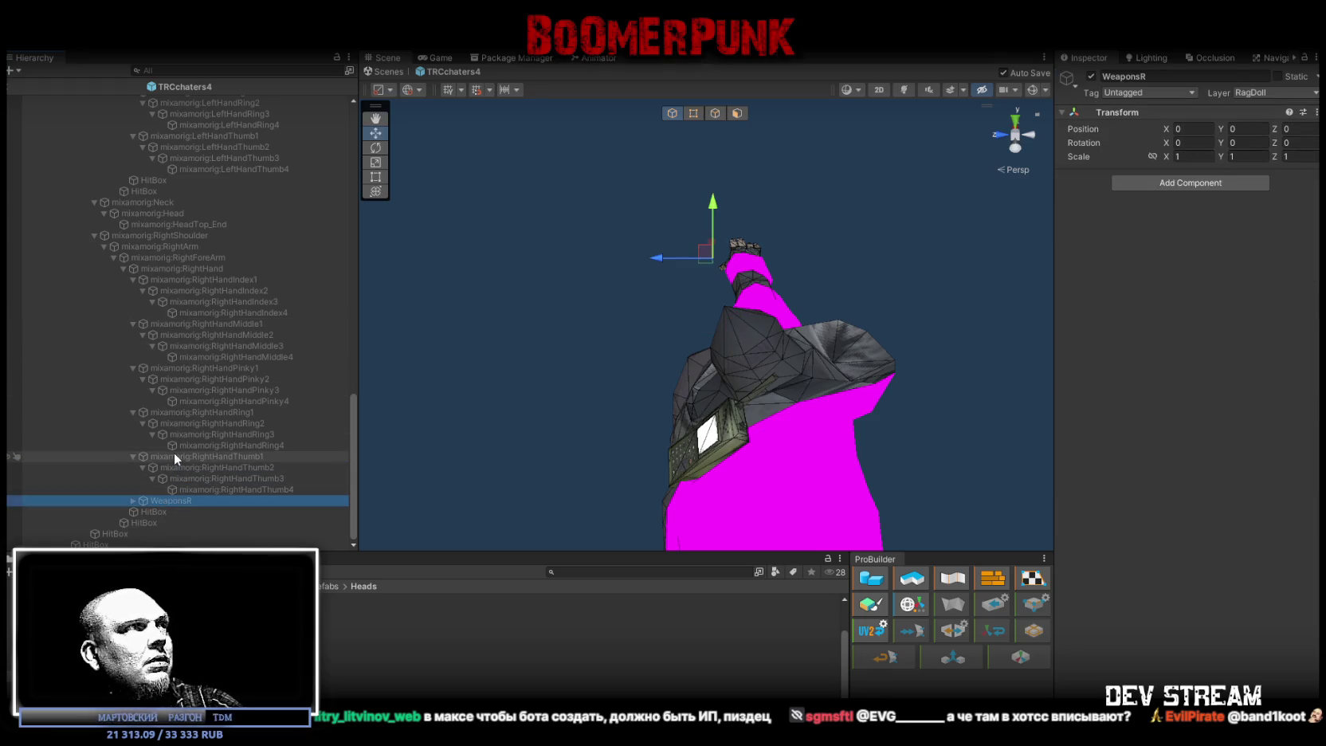
pyautogui.scroll(15, 195, 231)
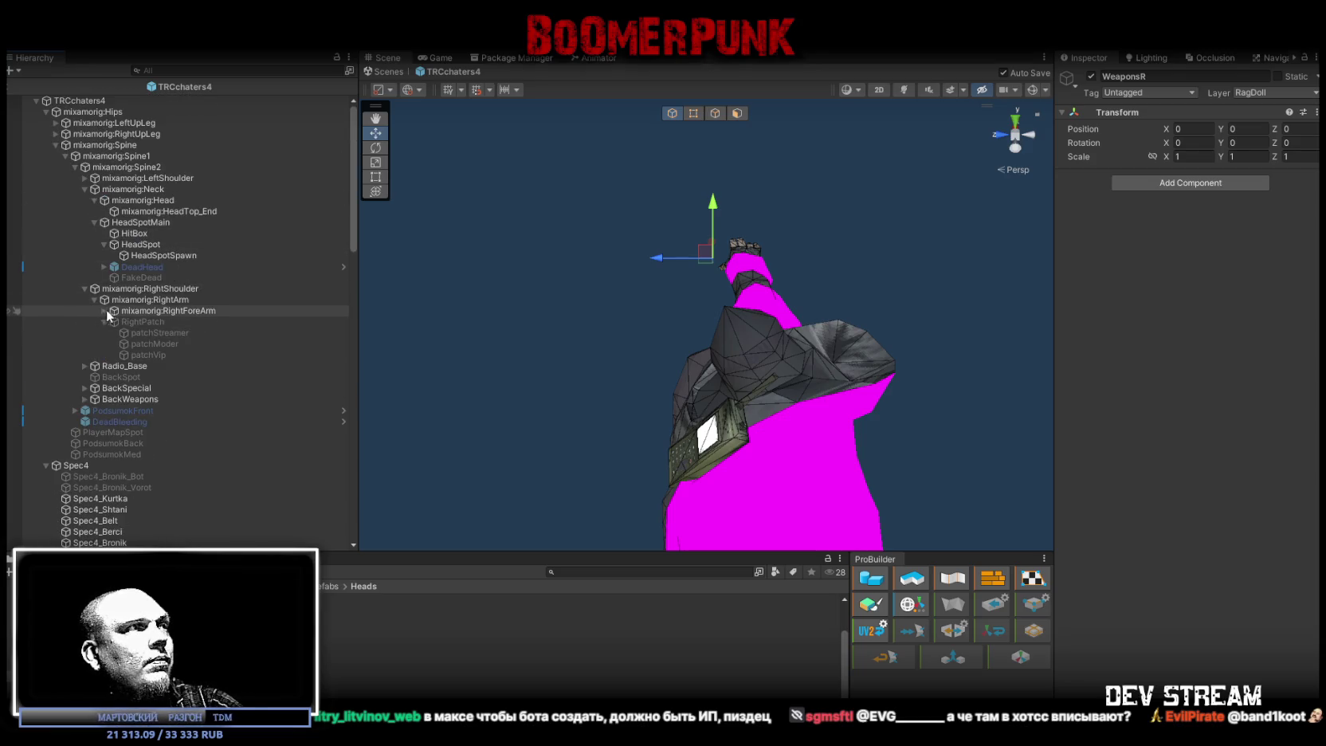
# - Move WeaponsR under TRCchaters4's mixamorig:RightHand bone
pyautogui.click(105, 311)
pyautogui.click(114, 322)
pyautogui.scroll(-5, 235, 422)
pyautogui.scroll(-10, 233, 417)
pyautogui.moveTo(170, 522)
pyautogui.mouseDown()
pyautogui.moveTo(208, 99)
pyautogui.moveTo(198, 223)
pyautogui.mouseUp()
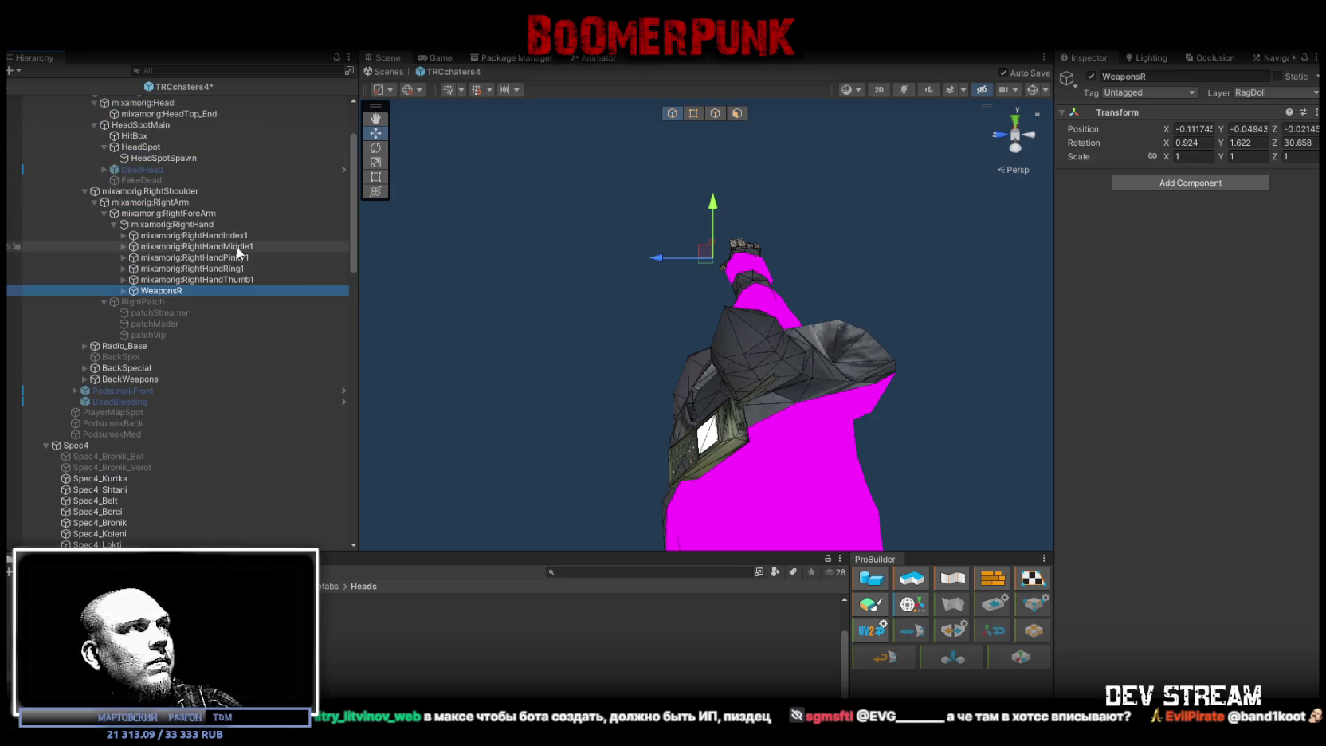
# - Set WeaponsR's Position and Rotation X, Y and Z all to 0
pyautogui.click(1202, 129)
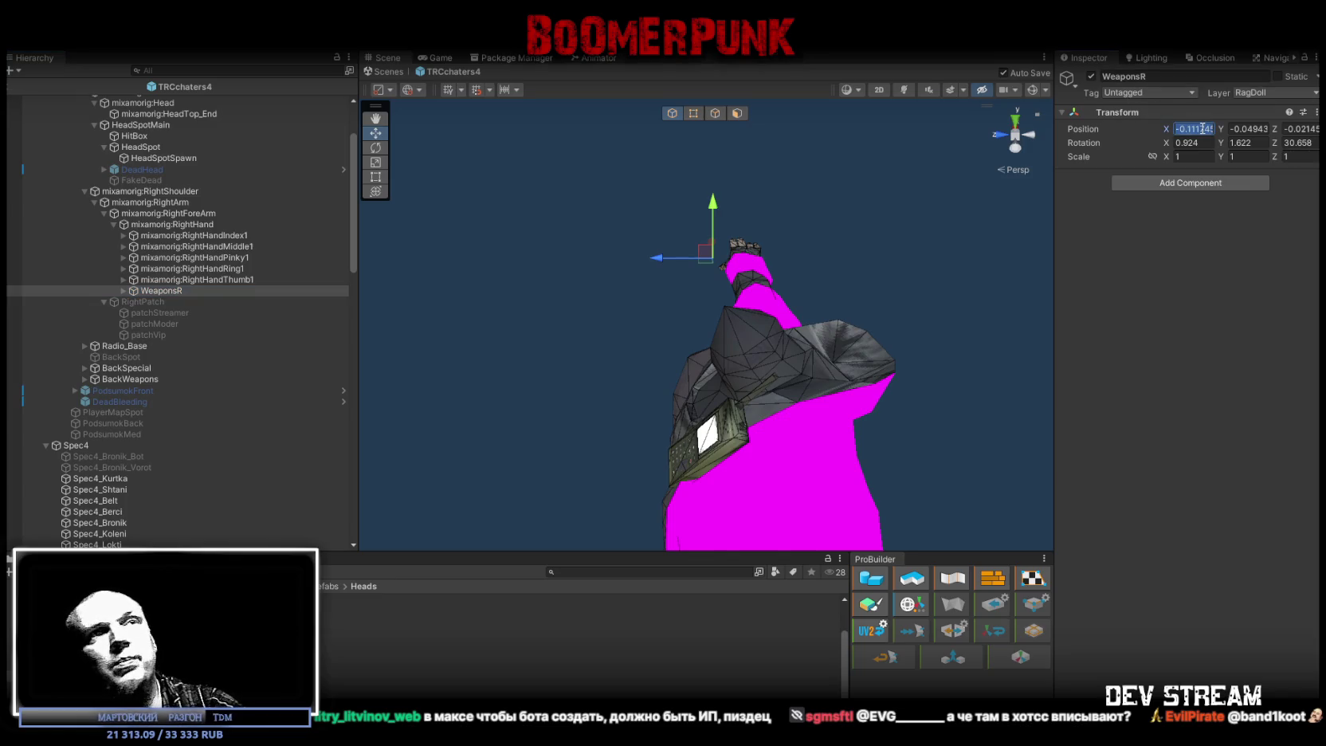
pyautogui.write('0')
pyautogui.click(1201, 143)
pyautogui.write('0')
pyautogui.click(1243, 143)
pyautogui.write('0')
pyautogui.click(1243, 128)
pyautogui.write('0')
pyautogui.click(1298, 128)
pyautogui.write('0')
pyautogui.click(1297, 143)
pyautogui.write('0')
pyautogui.moveTo(876, 213)
pyautogui.mouseDown()
pyautogui.moveTo(662, 215)
pyautogui.moveTo(459, 190)
pyautogui.mouseUp()
pyautogui.click(122, 290)
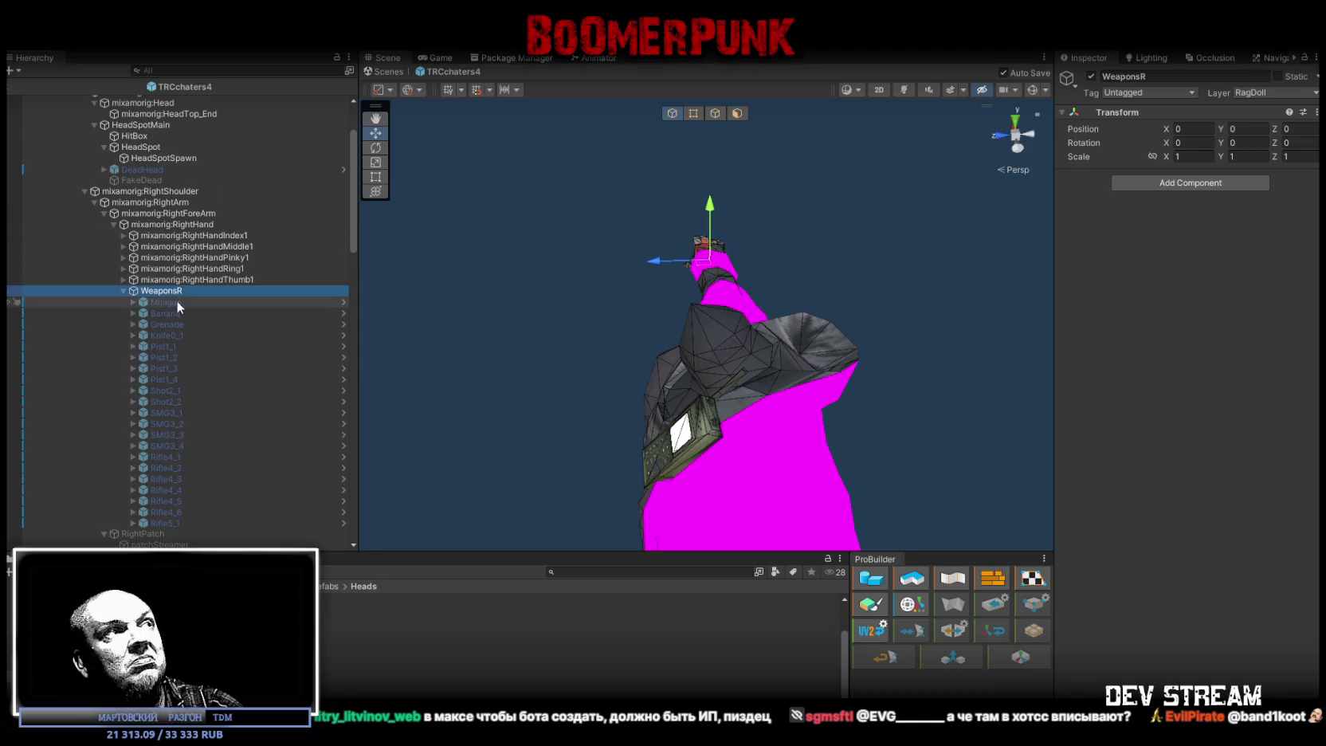
# - Select all 21 weapons from Minigun to Rifle5_1 and deactivate them
pyautogui.click(176, 302)
pyautogui.keyDown('shift'); pyautogui.click(160, 522); pyautogui.keyUp('shift')
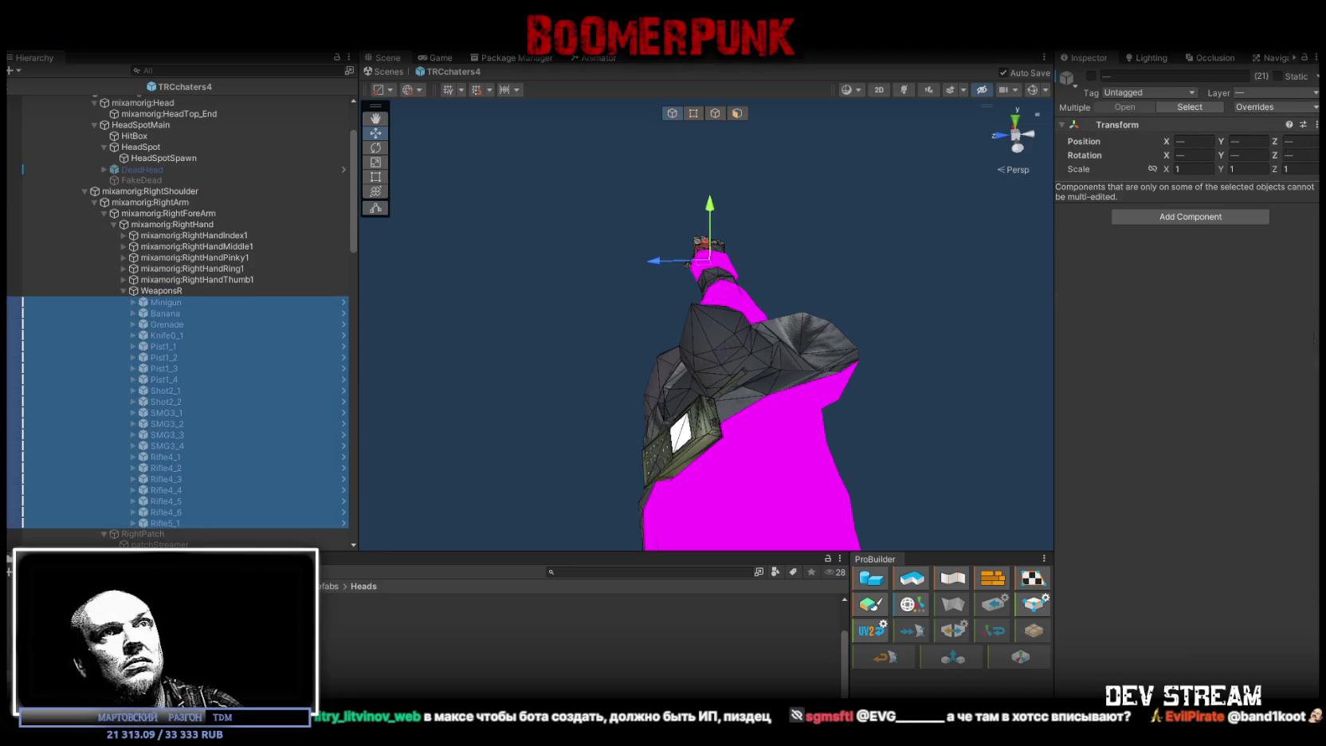
pyautogui.moveTo(749, 255); pyautogui.dragTo(806, 363)
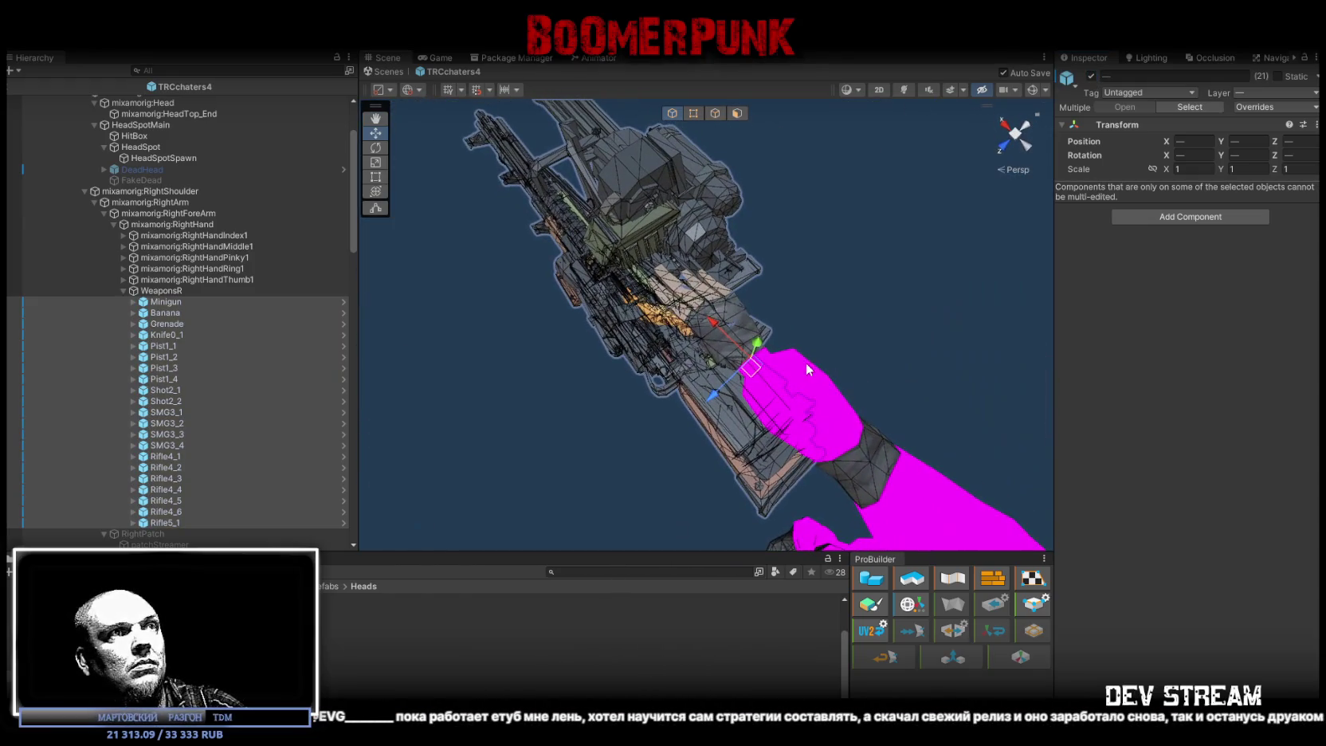
pyautogui.click(1091, 76)
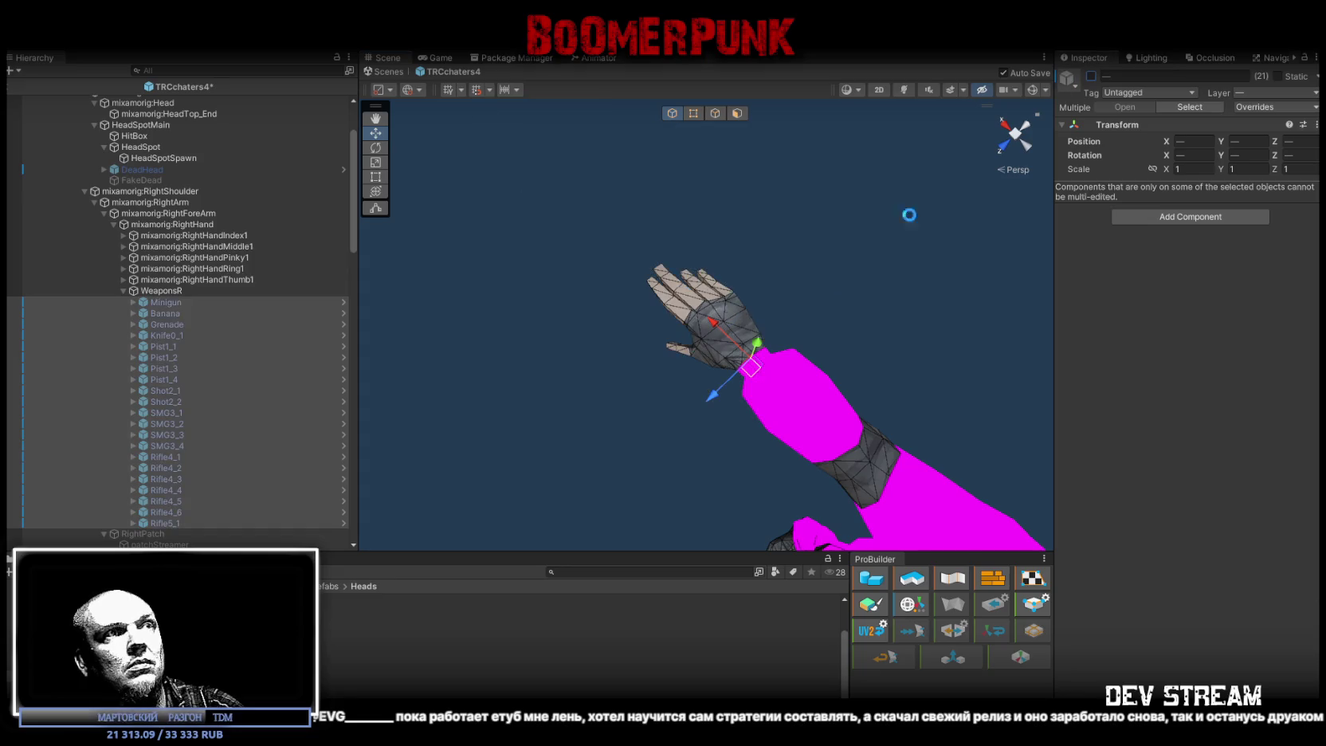
# - Check Rifle4_1, then toggle Pist1_3 on and off to preview it
pyautogui.click(173, 457)
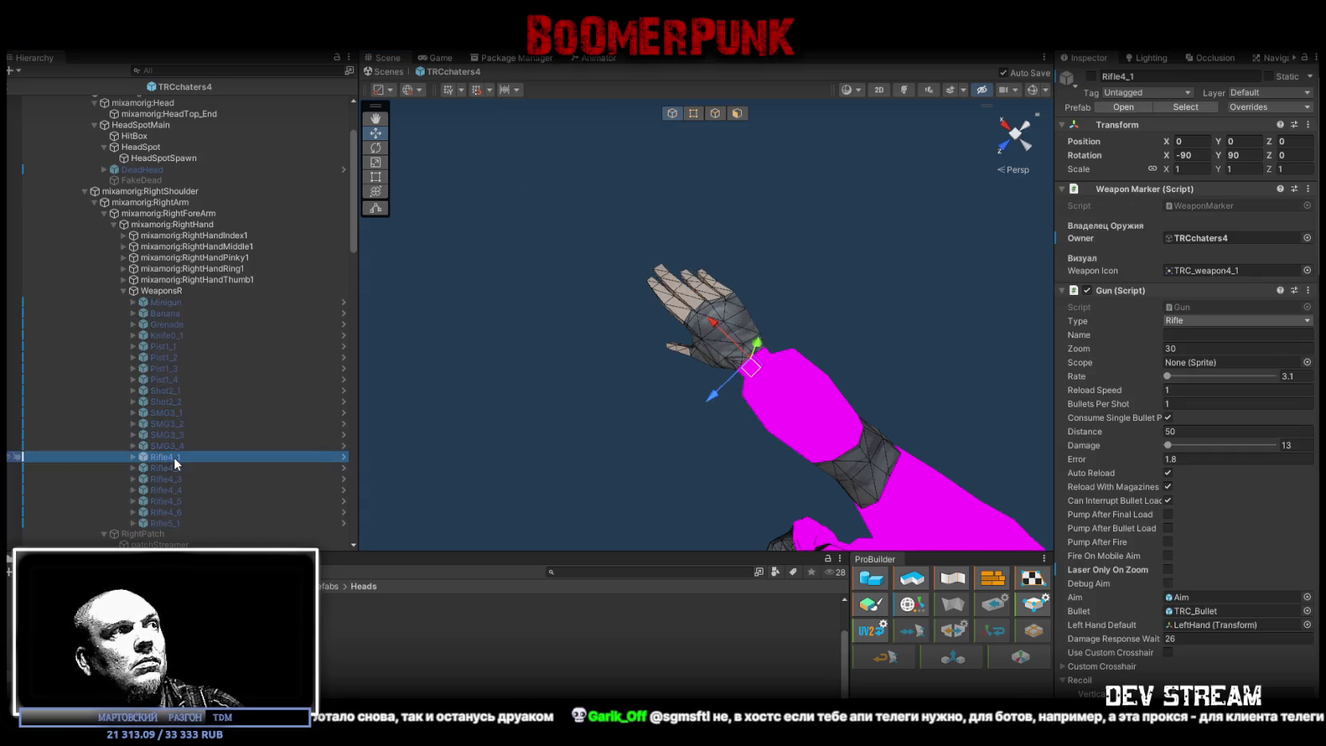
pyautogui.click(180, 368)
pyautogui.click(1091, 76)
pyautogui.click(1092, 75)
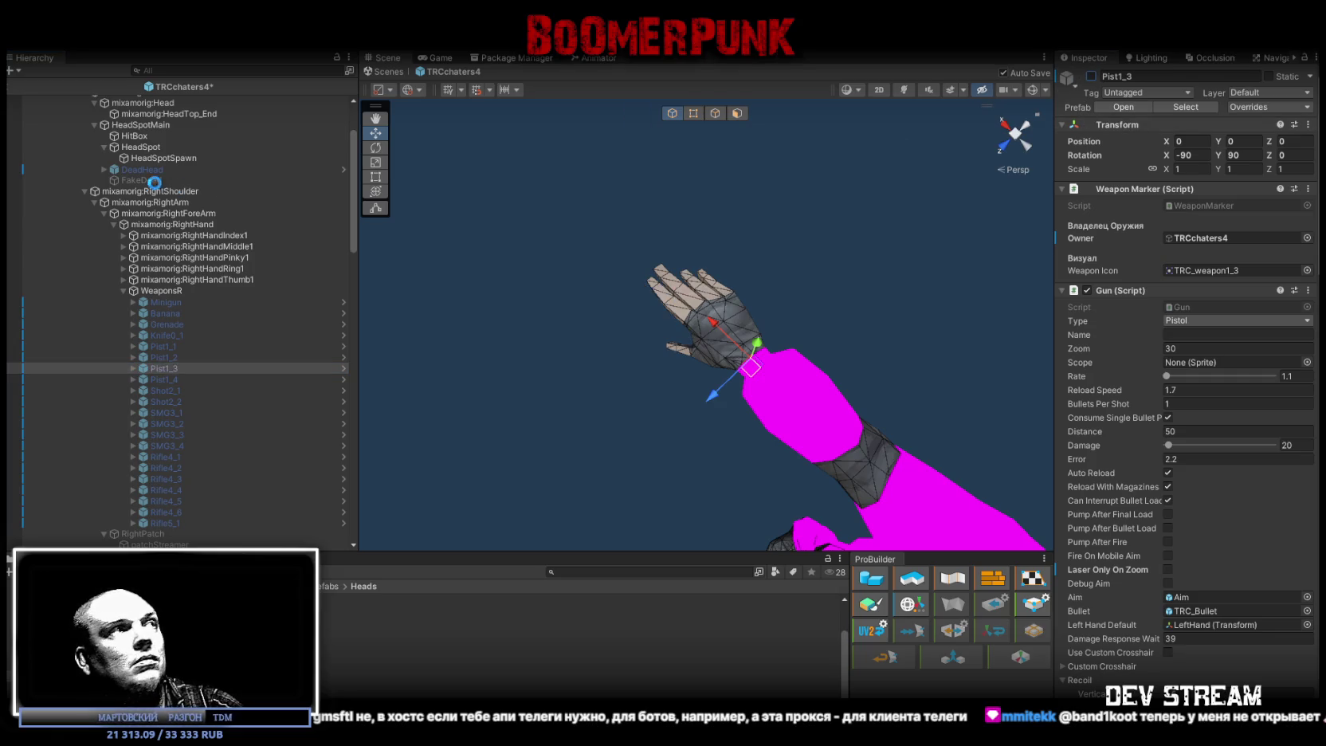
# - Expand the mixamorig:Hips branch and select the old TCRchar3 rig
pyautogui.scroll(3, 159, 239)
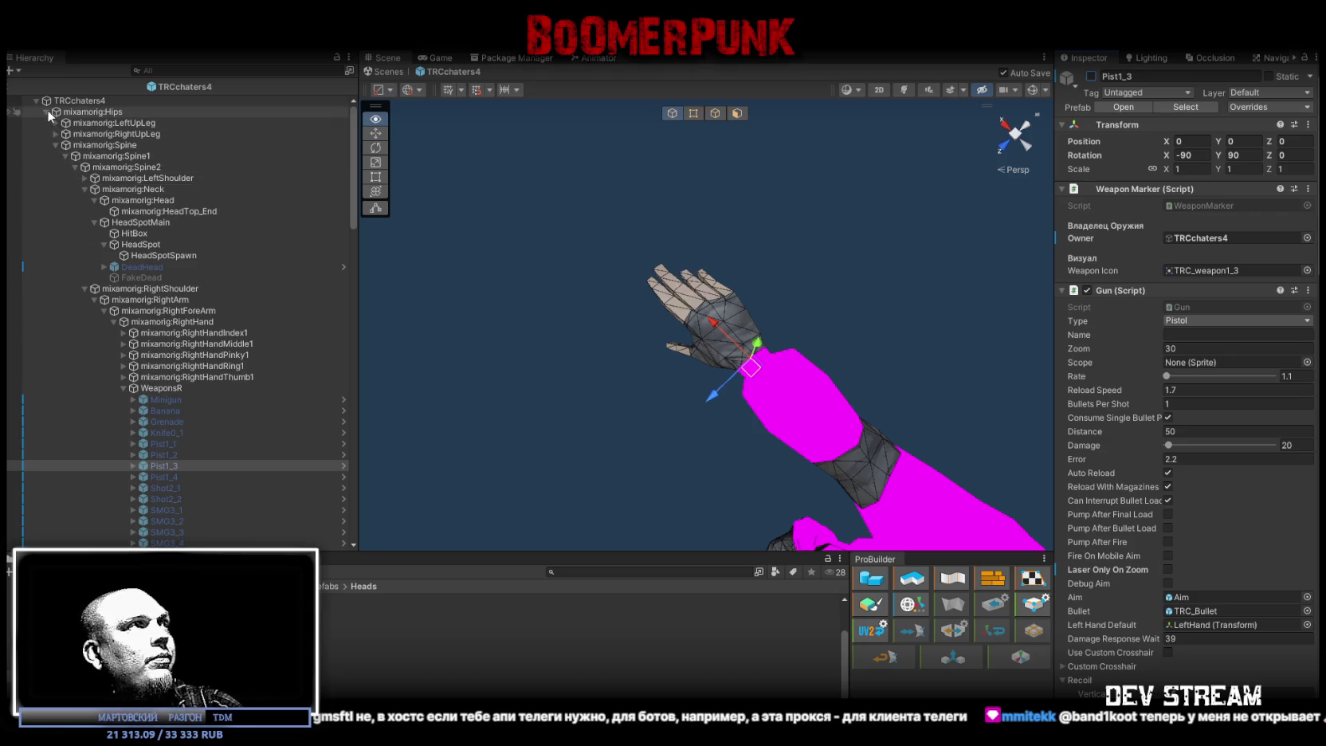
pyautogui.keyDown('alt'); pyautogui.click(46, 111); pyautogui.keyUp('alt')
pyautogui.click(55, 333)
pyautogui.keyDown('alt'); pyautogui.click(56, 333); pyautogui.keyUp('alt')
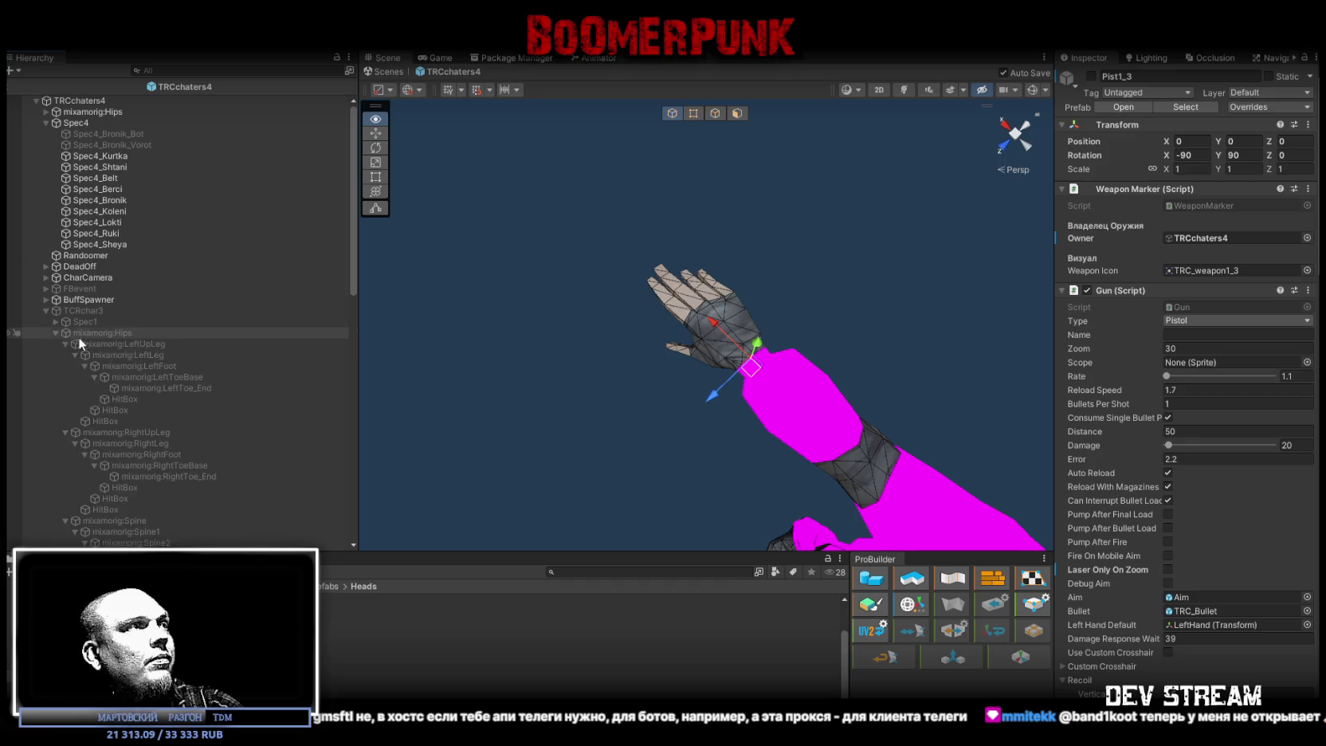
pyautogui.scroll(-15, 140, 367)
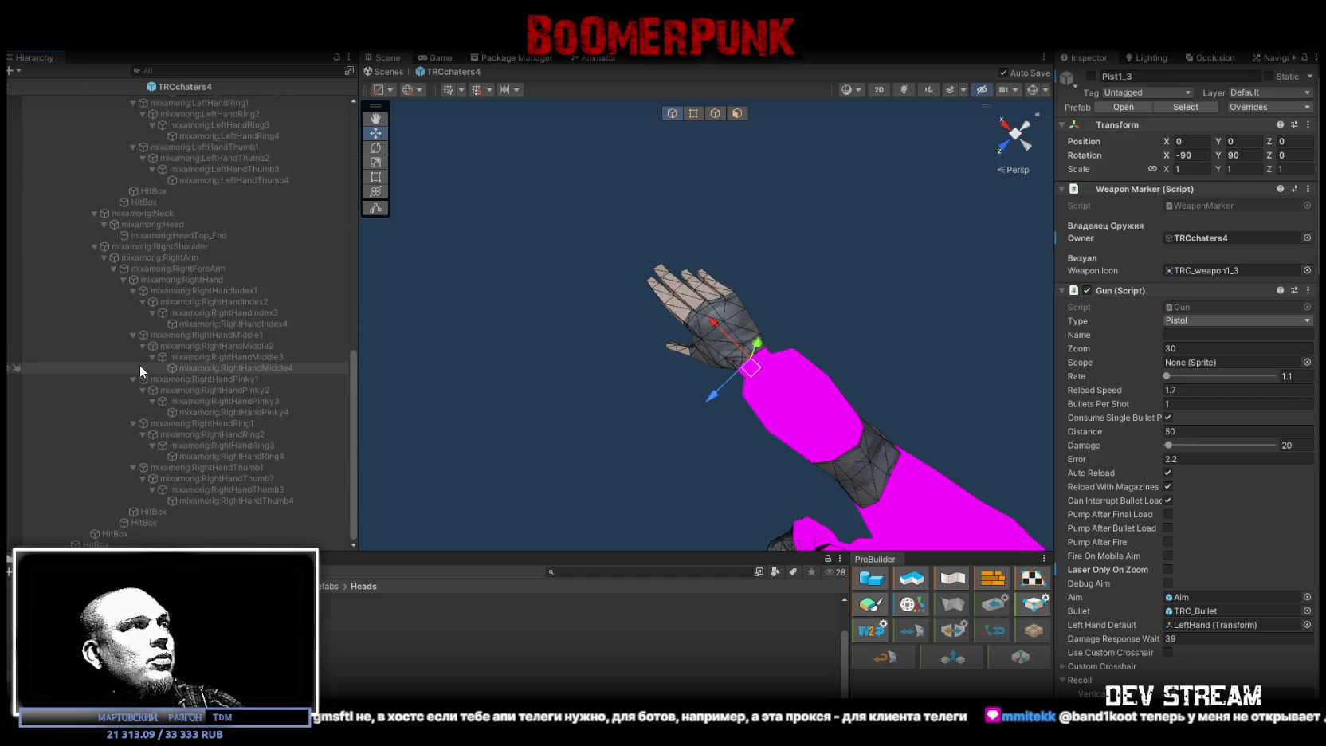
pyautogui.scroll(15, 140, 365)
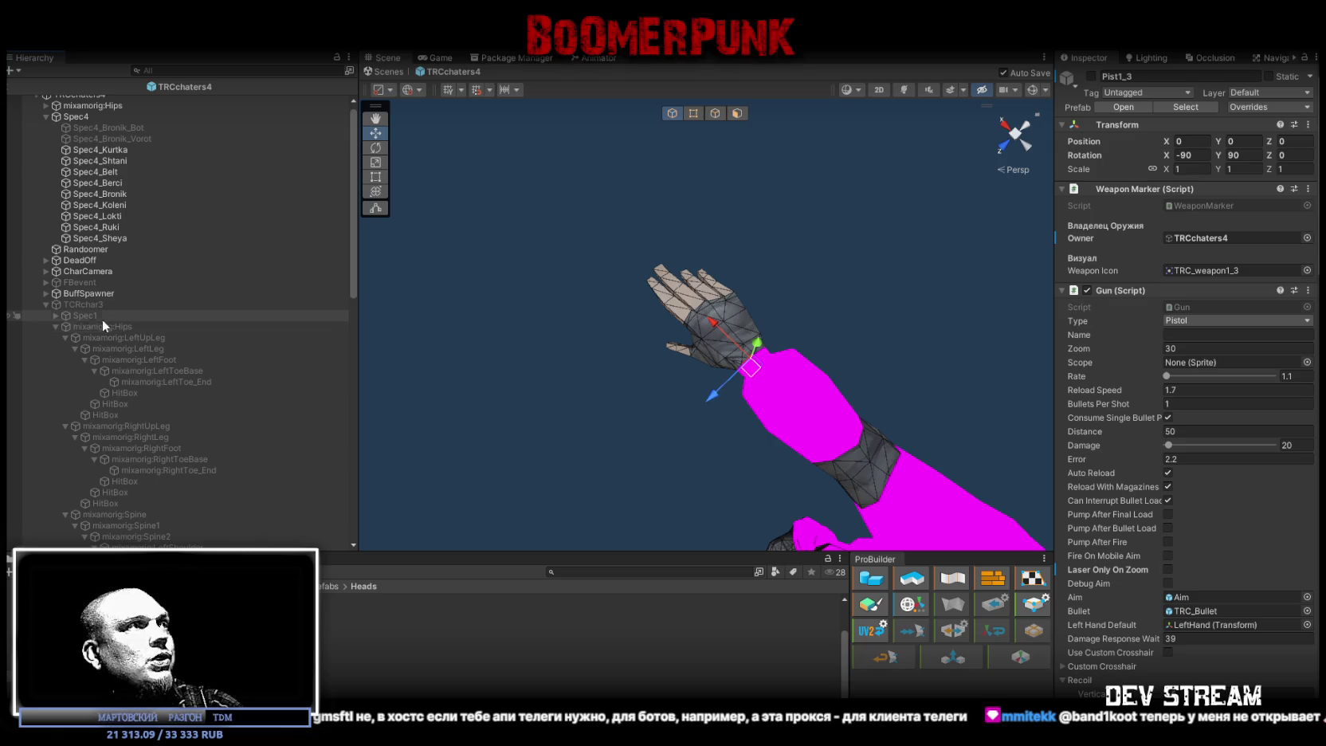
pyautogui.click(75, 306)
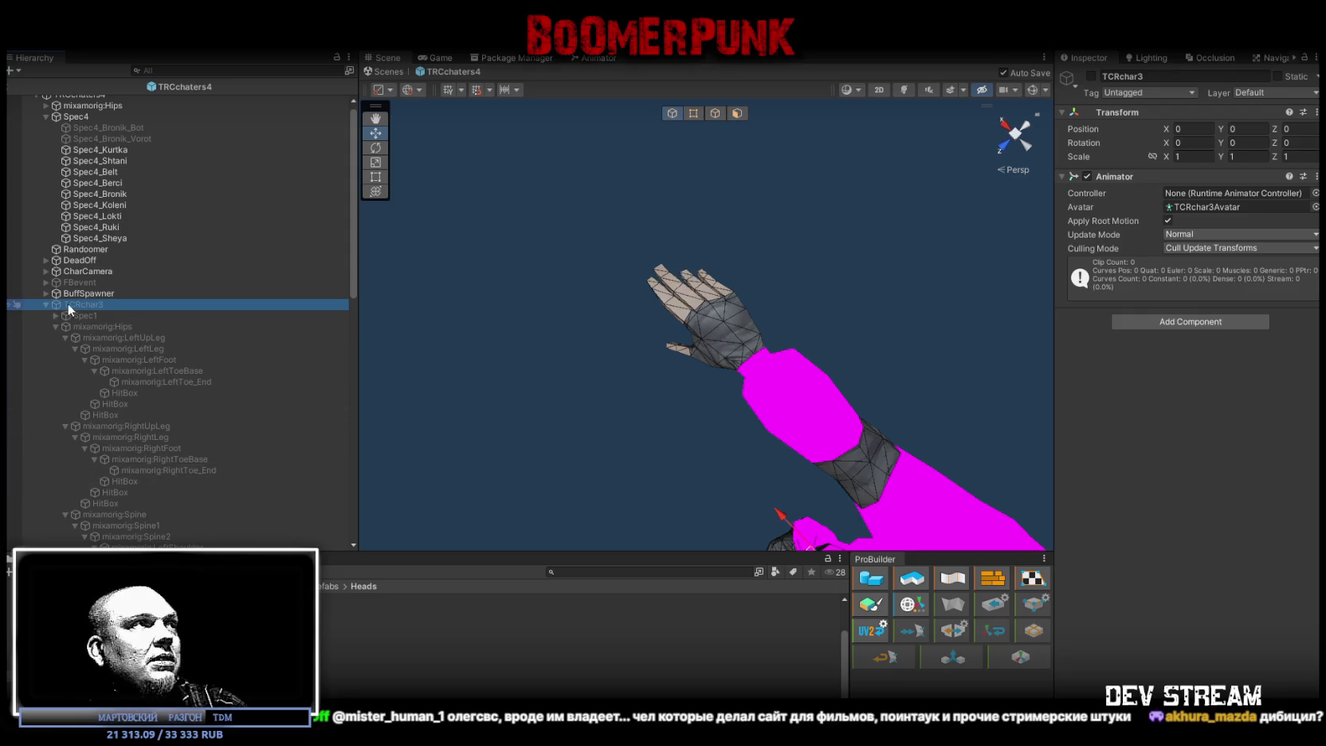
# - Collapse the old TCRchar3 rig and delete it from the Hierarchy
pyautogui.click(44, 303)
pyautogui.moveTo(54, 310); pyautogui.dragTo(69, 308)
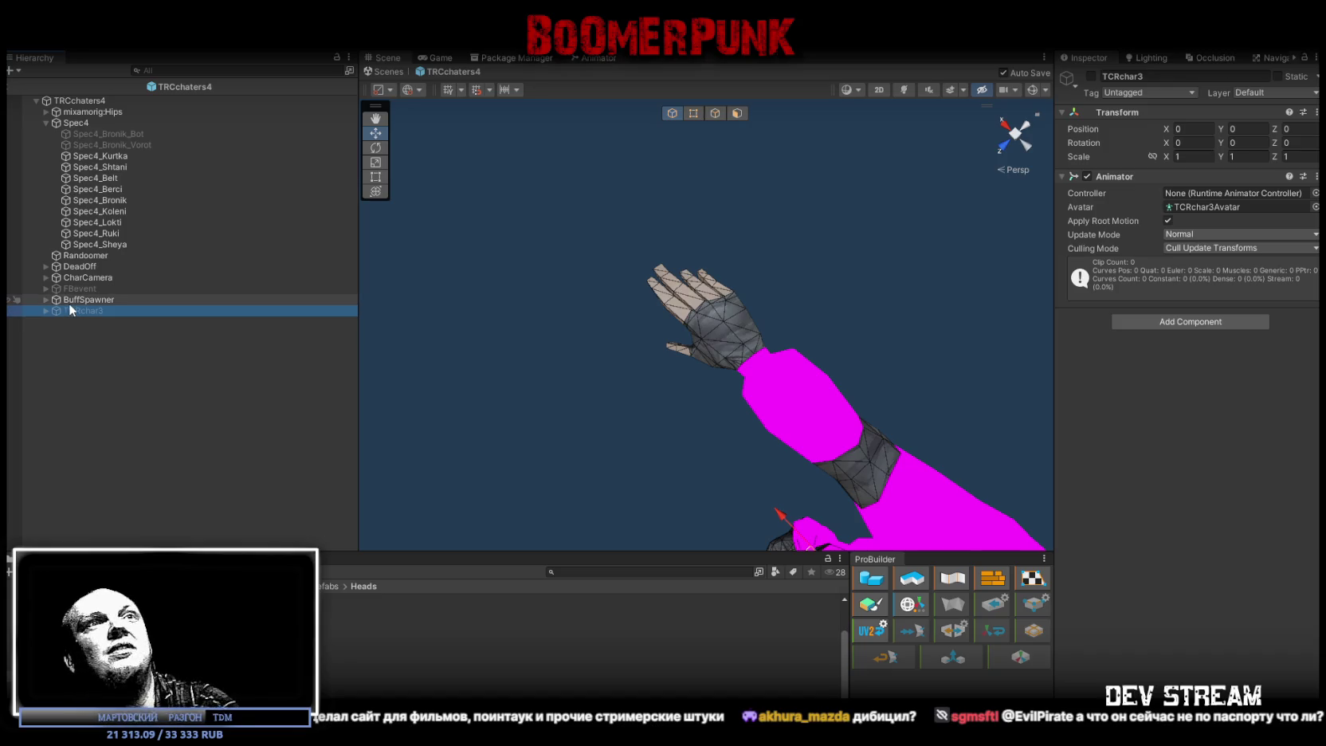
pyautogui.press('Delete')
# - Select the TRCchaters4 root and look over its Twitch Pipay Player settings
pyautogui.click(93, 102)
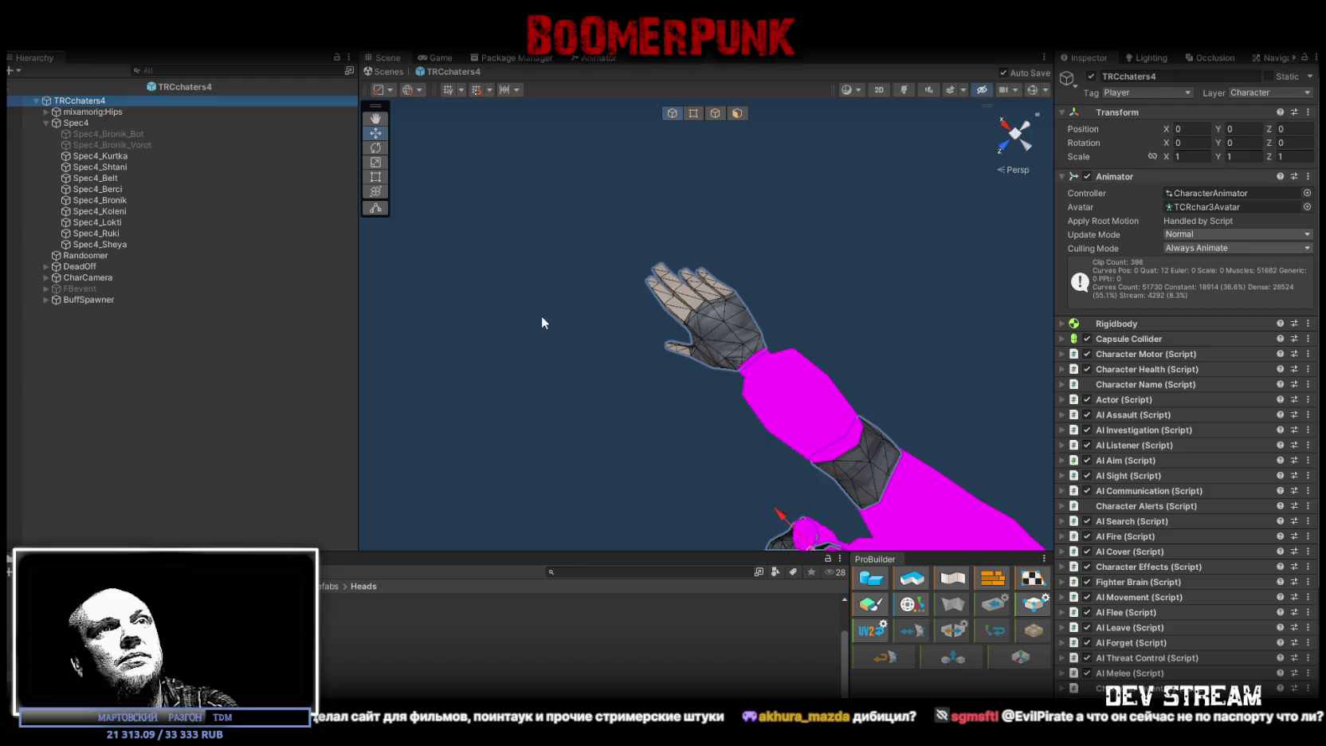
pyautogui.scroll(-5, 1203, 522)
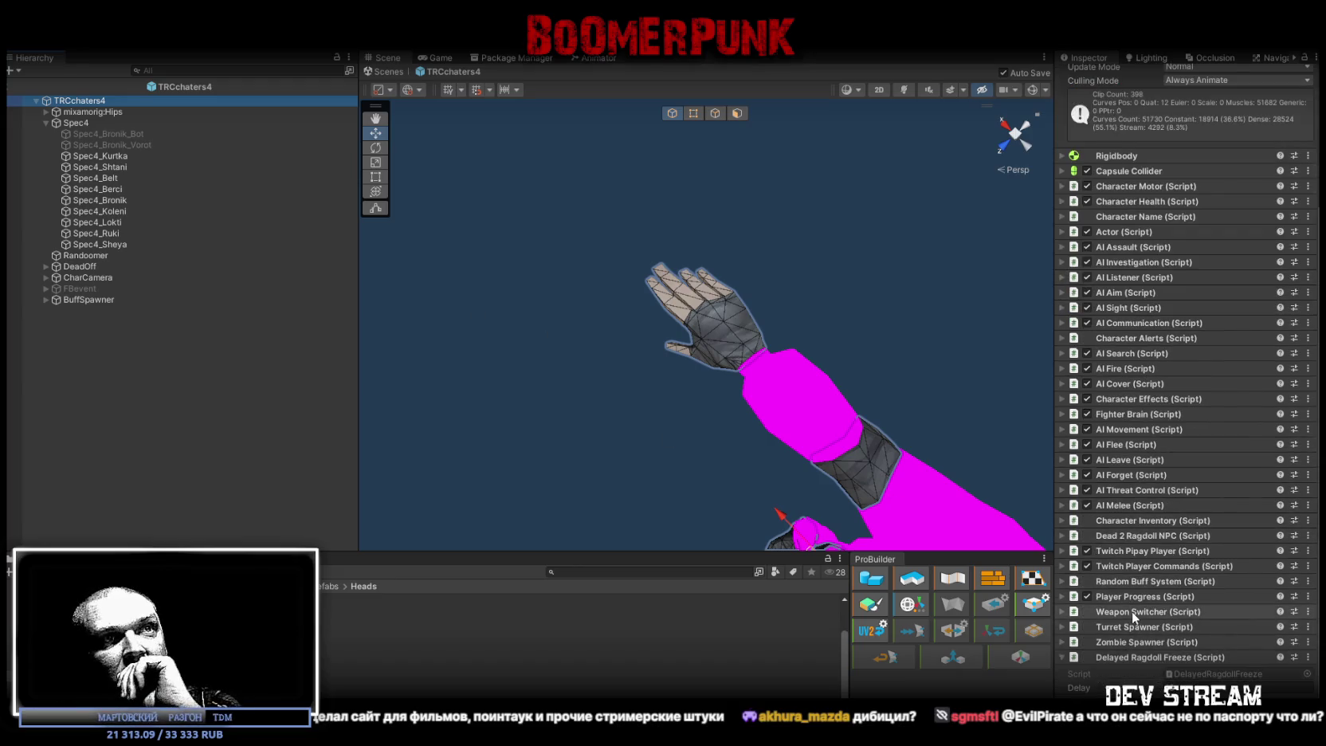
pyautogui.click(1066, 552)
pyautogui.scroll(-3, 1081, 567)
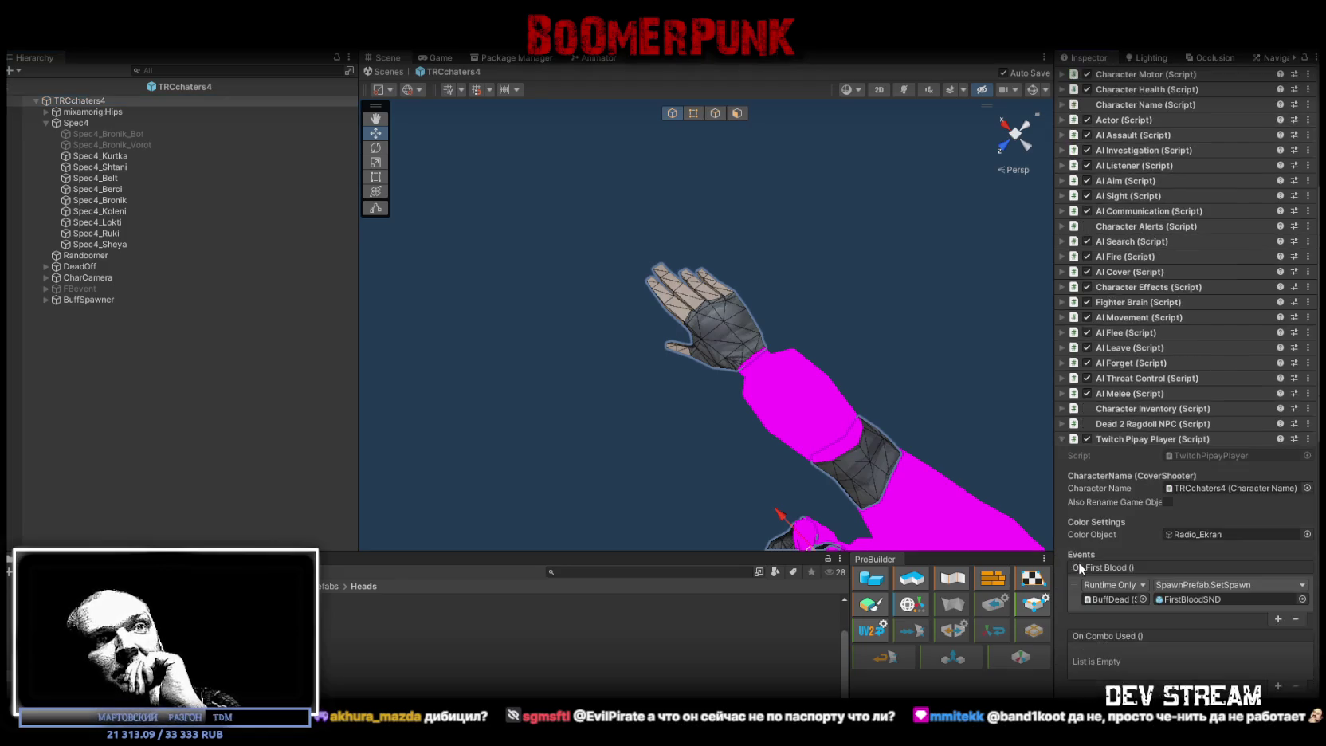
pyautogui.click(1064, 439)
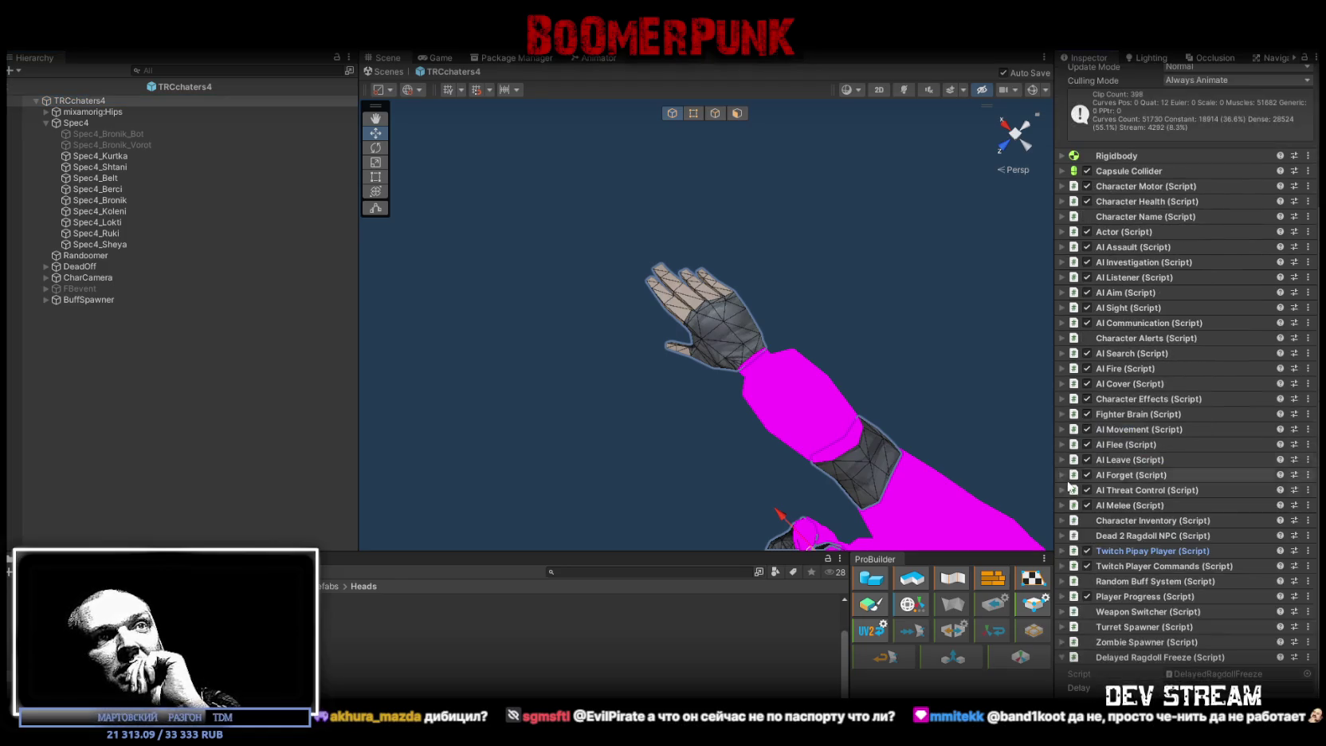
# - Expand Twitch Player Commands and ping its renderer, Head, Tag Spawn and Back Point objects
pyautogui.click(1066, 566)
pyautogui.scroll(-4, 1099, 557)
pyautogui.click(1237, 512)
pyautogui.click(1229, 499)
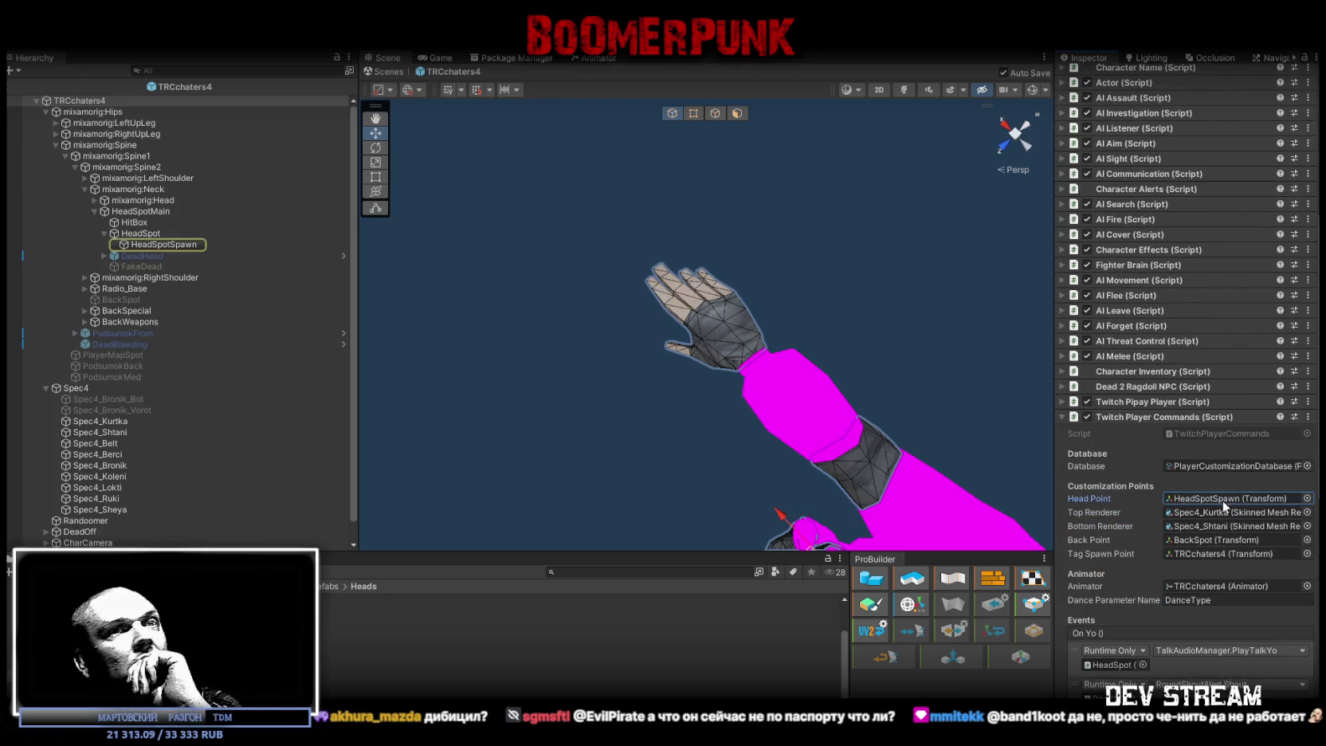
pyautogui.click(1212, 554)
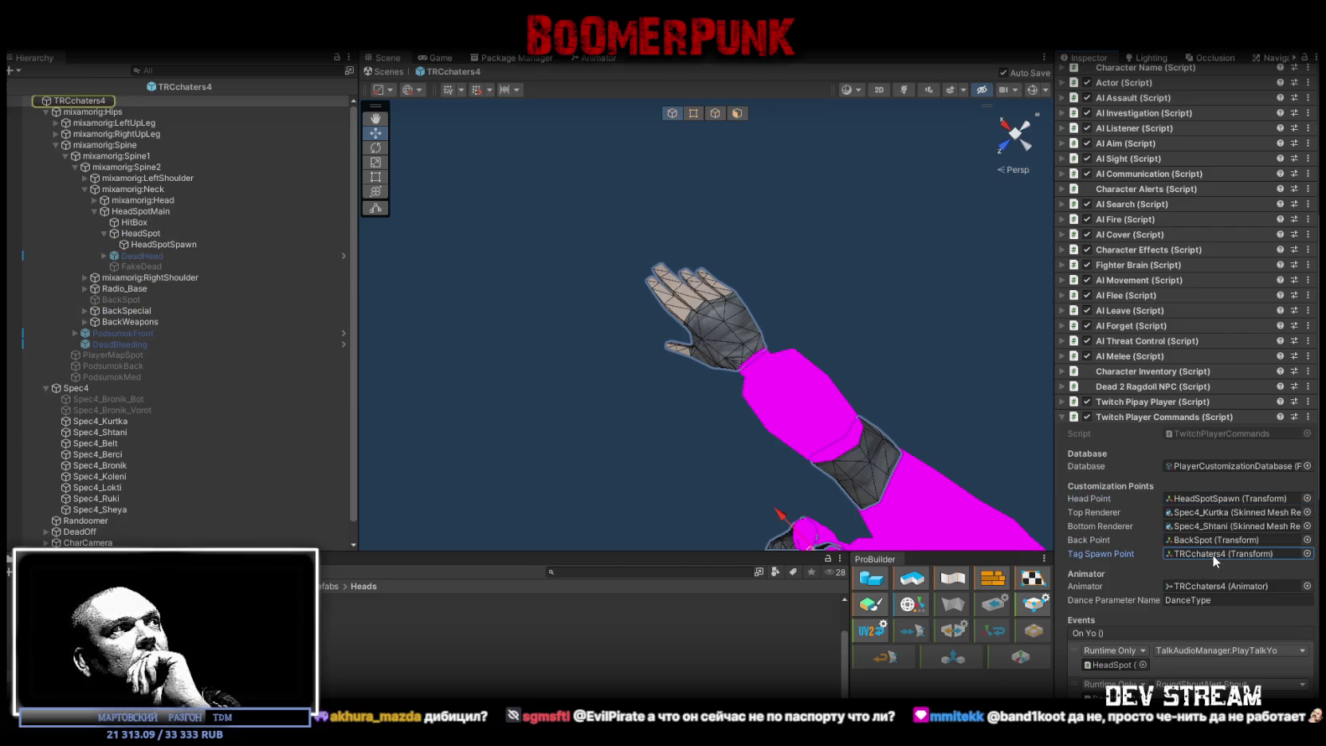
pyautogui.click(1189, 539)
pyautogui.click(1191, 551)
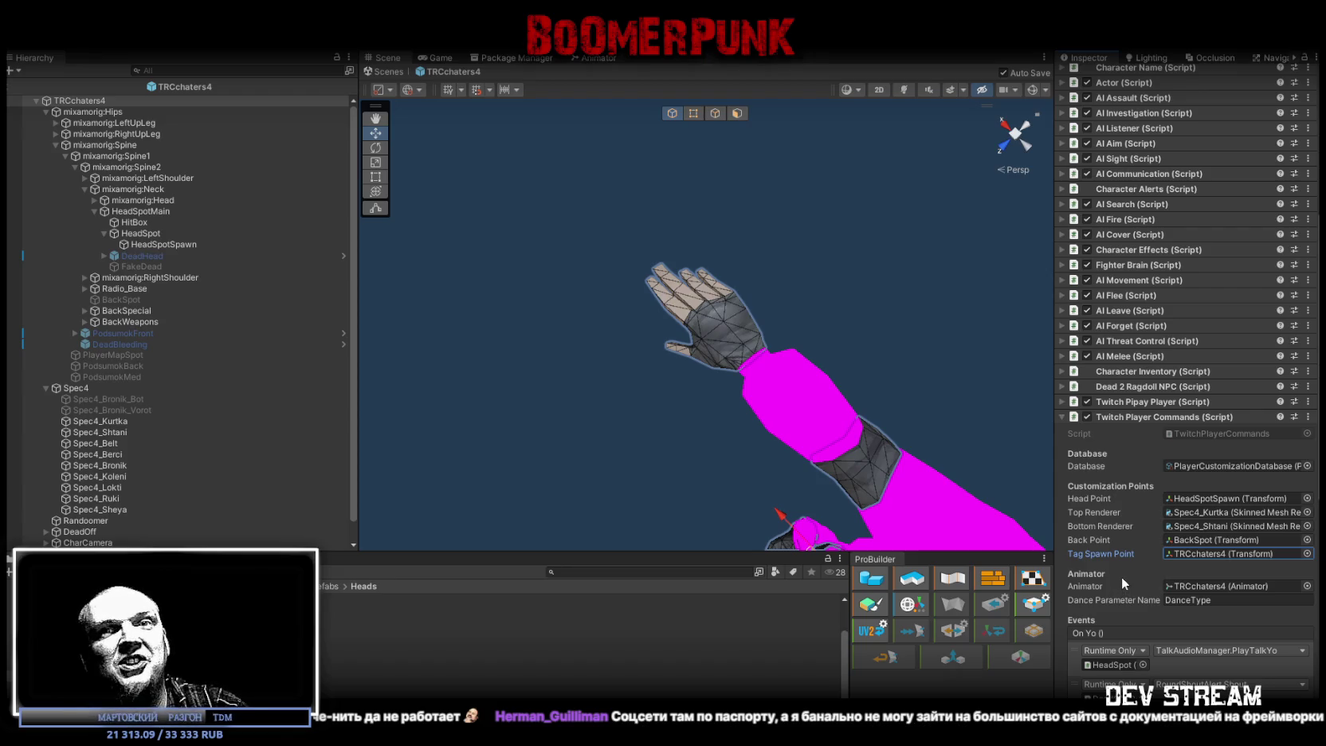
pyautogui.scroll(-5, 1121, 578)
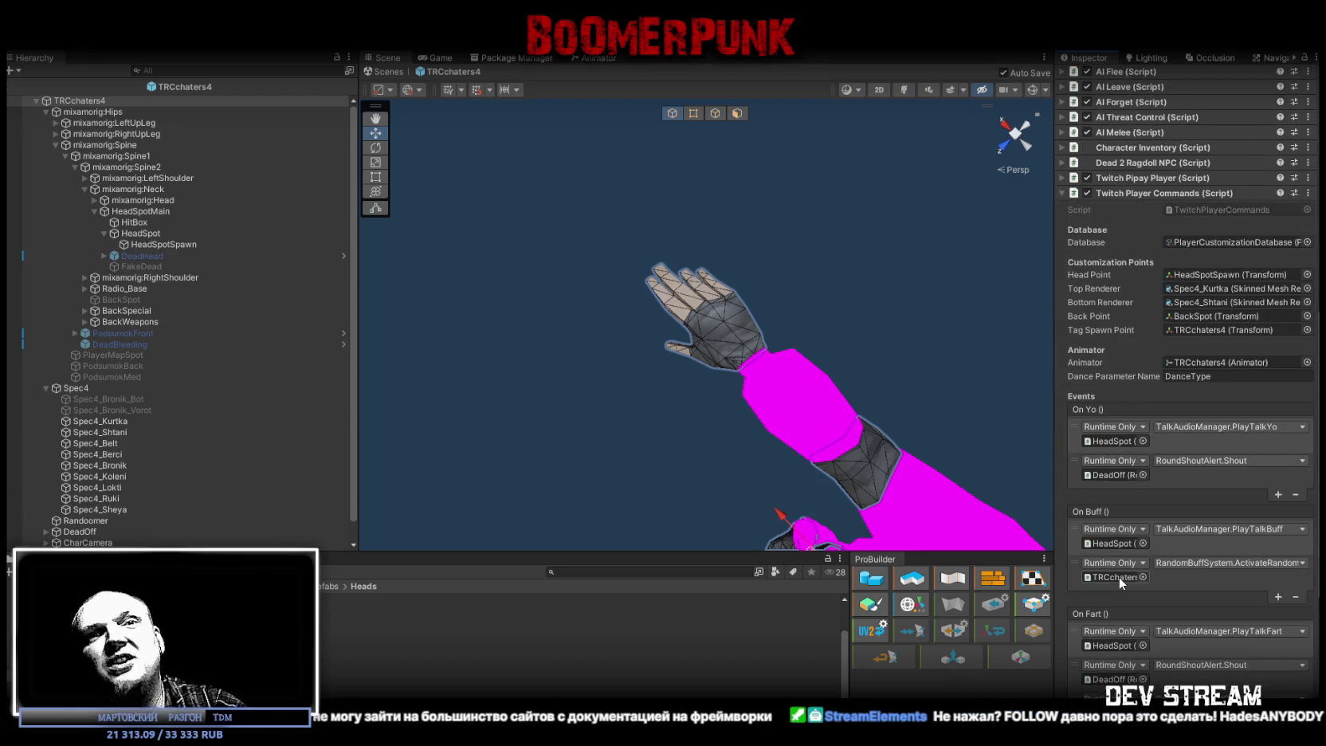
pyautogui.scroll(-5, 1119, 576)
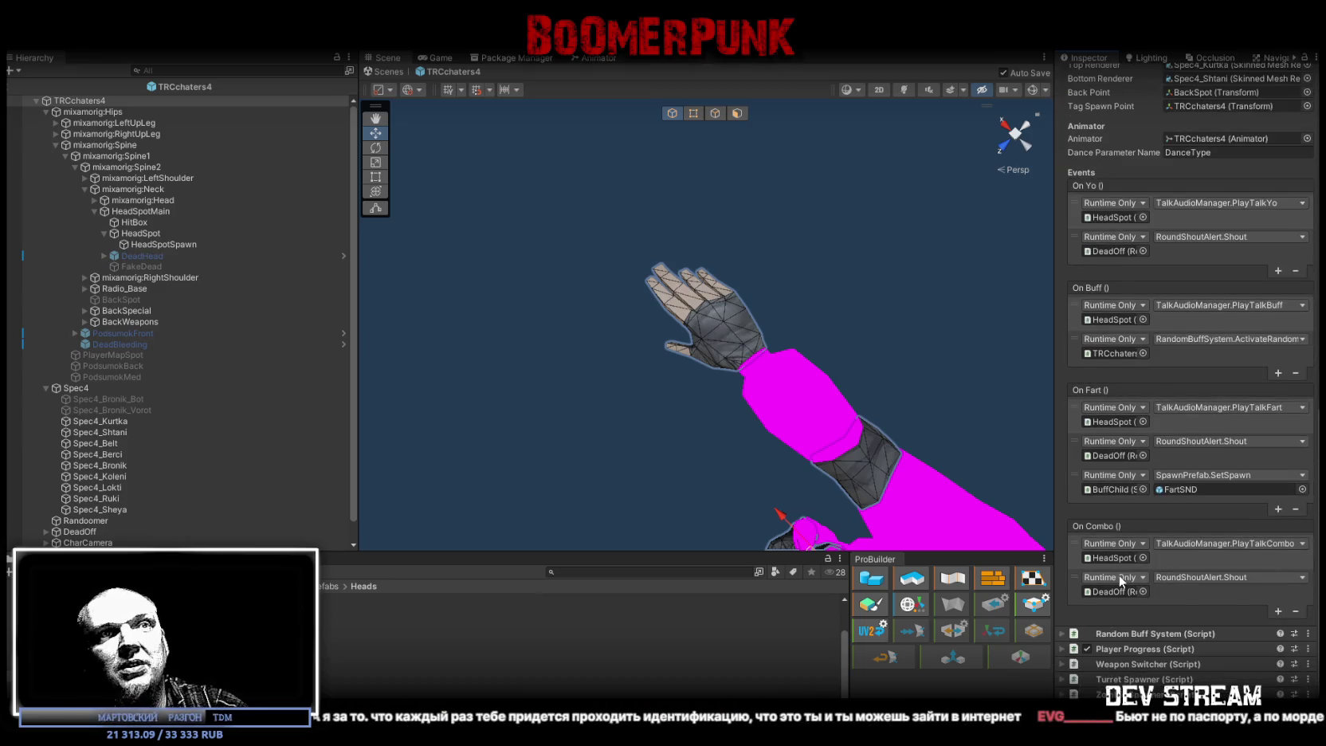
pyautogui.scroll(-2, 1119, 576)
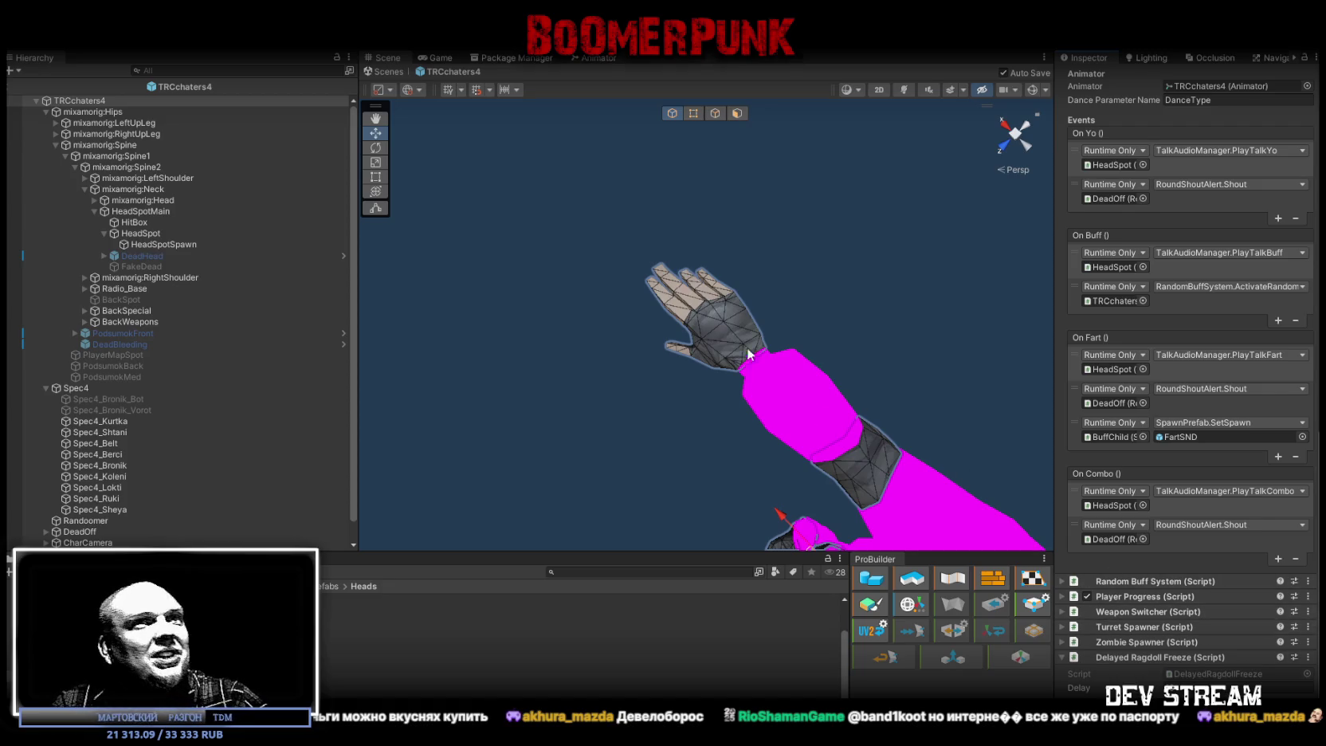
pyautogui.scroll(-1, 177, 385)
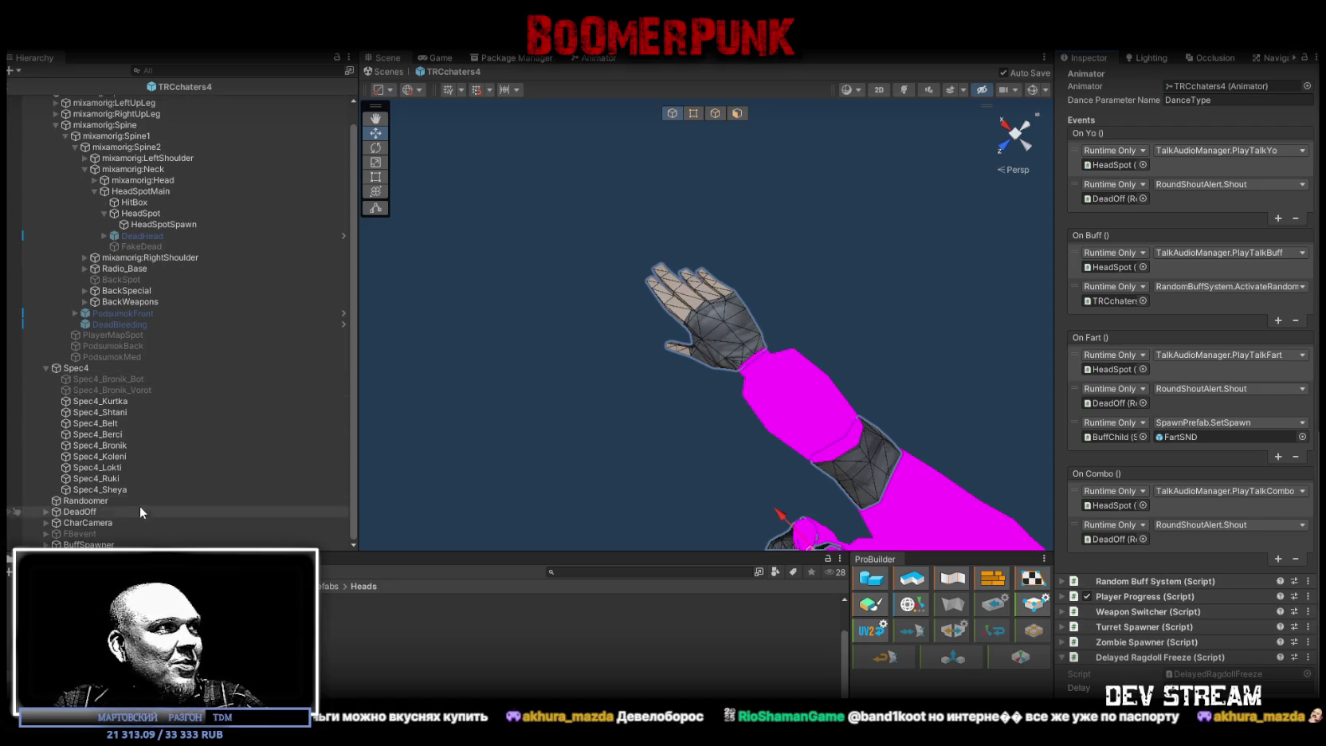
pyautogui.scroll(1, 43, 229)
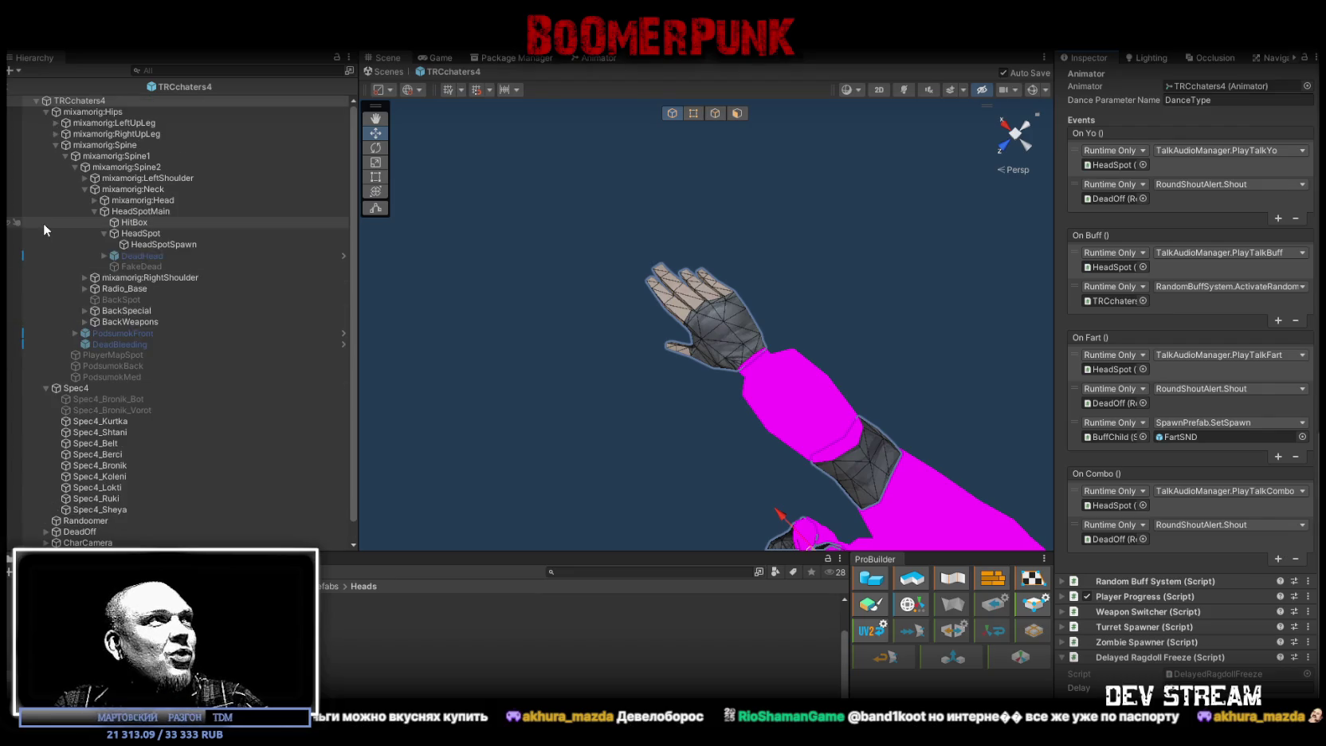
# - Add the Biped Ragdoll Creator to TRCchaters4, undoing an accidental component removal
pyautogui.keyDown('alt'); pyautogui.click(34, 99); pyautogui.keyUp('alt')
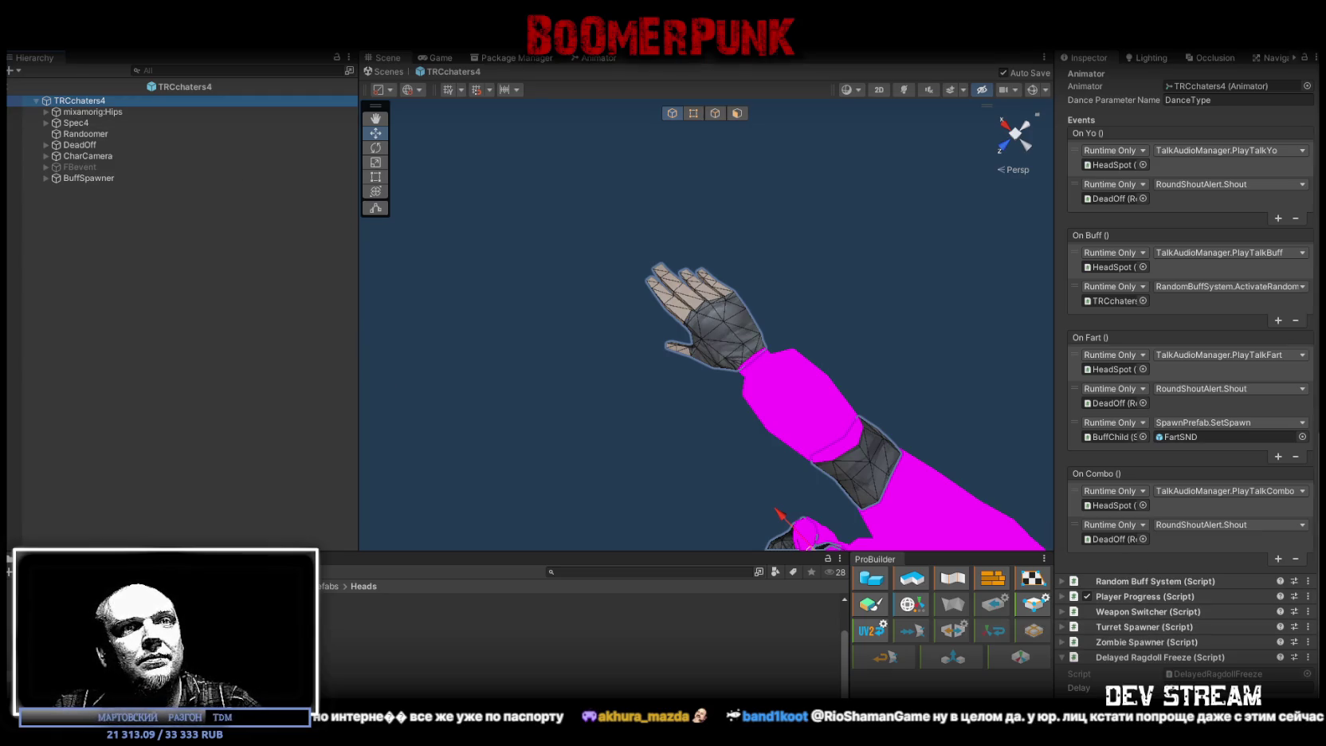
pyautogui.rightClick(1107, 554)
pyautogui.click(1186, 566)
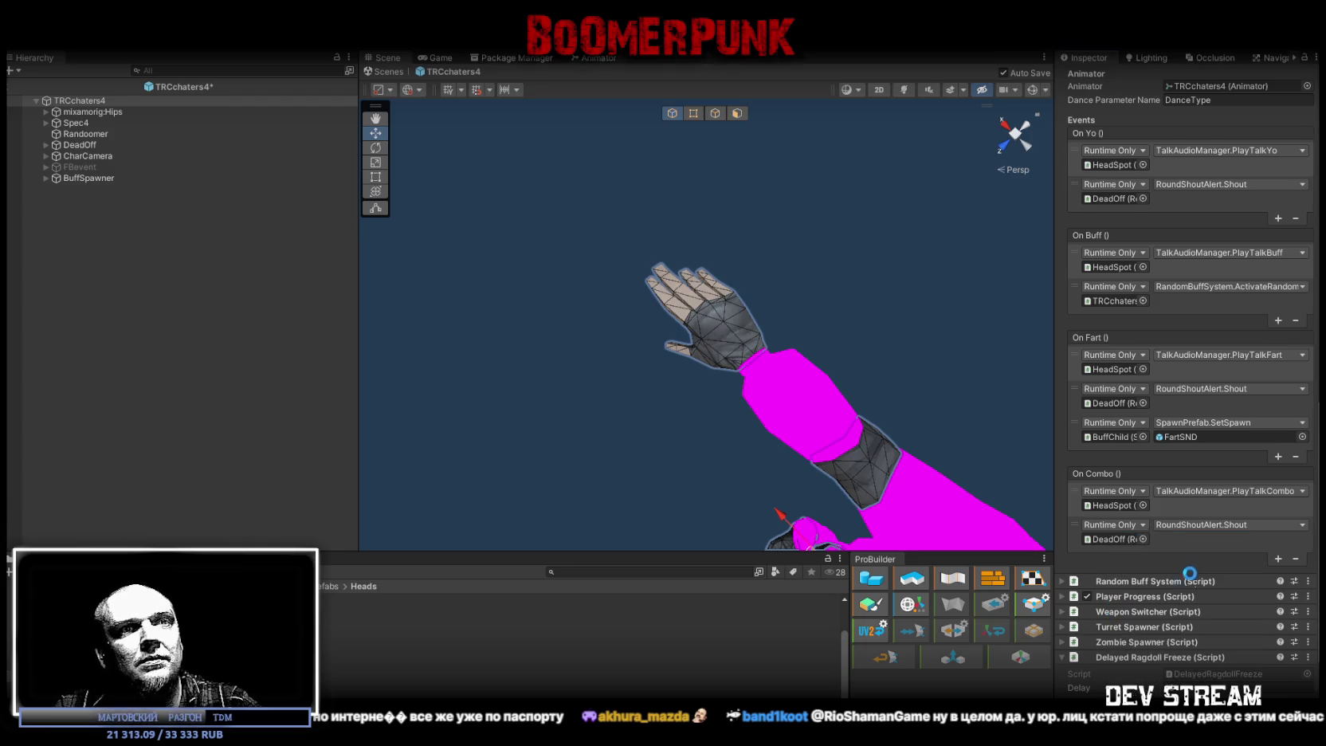
pyautogui.click(1184, 620)
pyautogui.write('2')
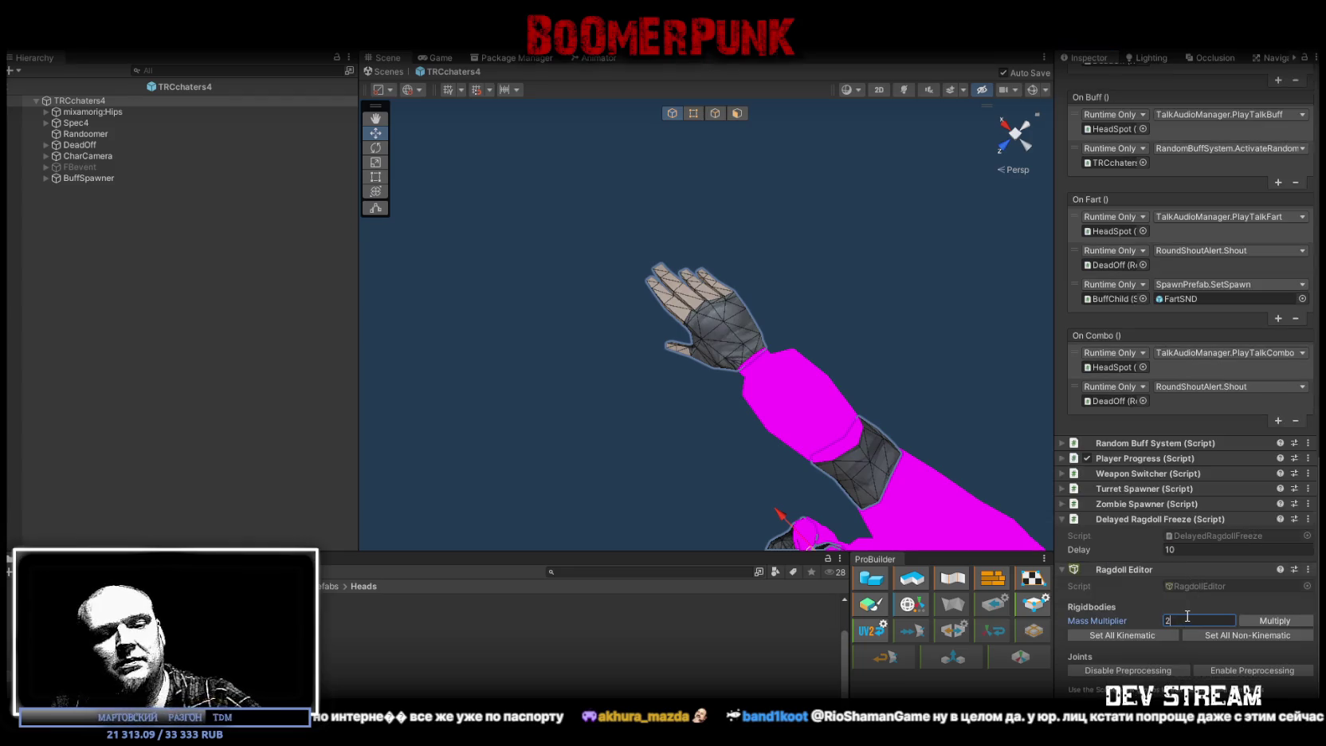
pyautogui.rightClick(1113, 569)
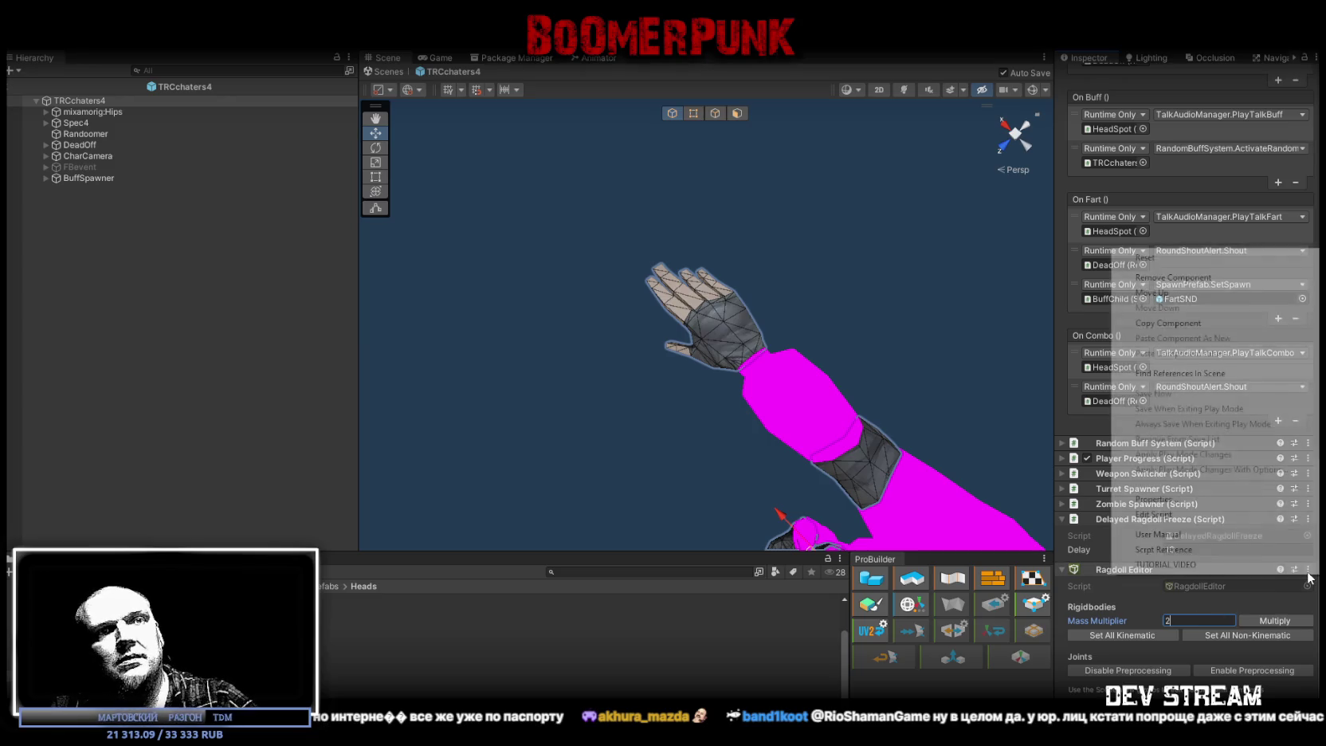
pyautogui.click(1173, 277)
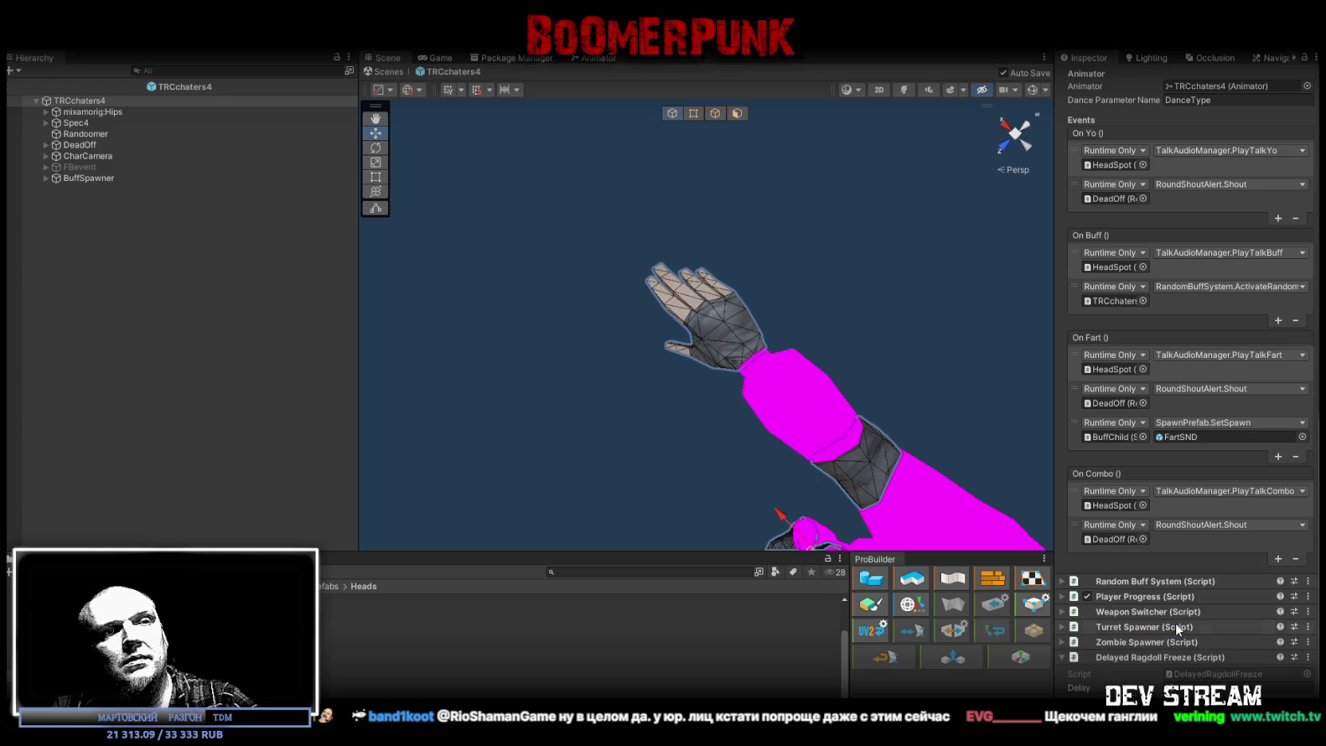
pyautogui.hotkey('ctrl', 'z')
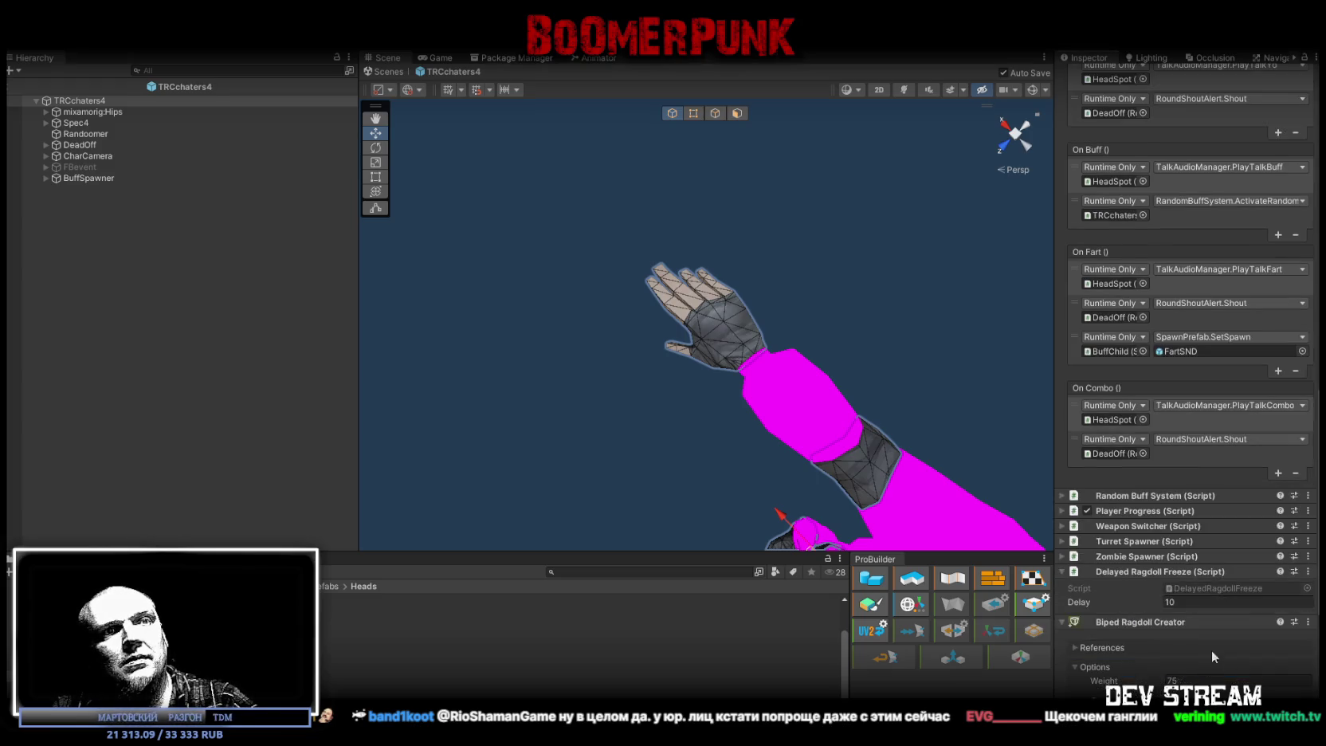
# - Set ragdoll Weight to 200 and Head Collider to Box, then generate it
pyautogui.scroll(-5, 1211, 653)
pyautogui.click(1197, 493)
pyautogui.write('200')
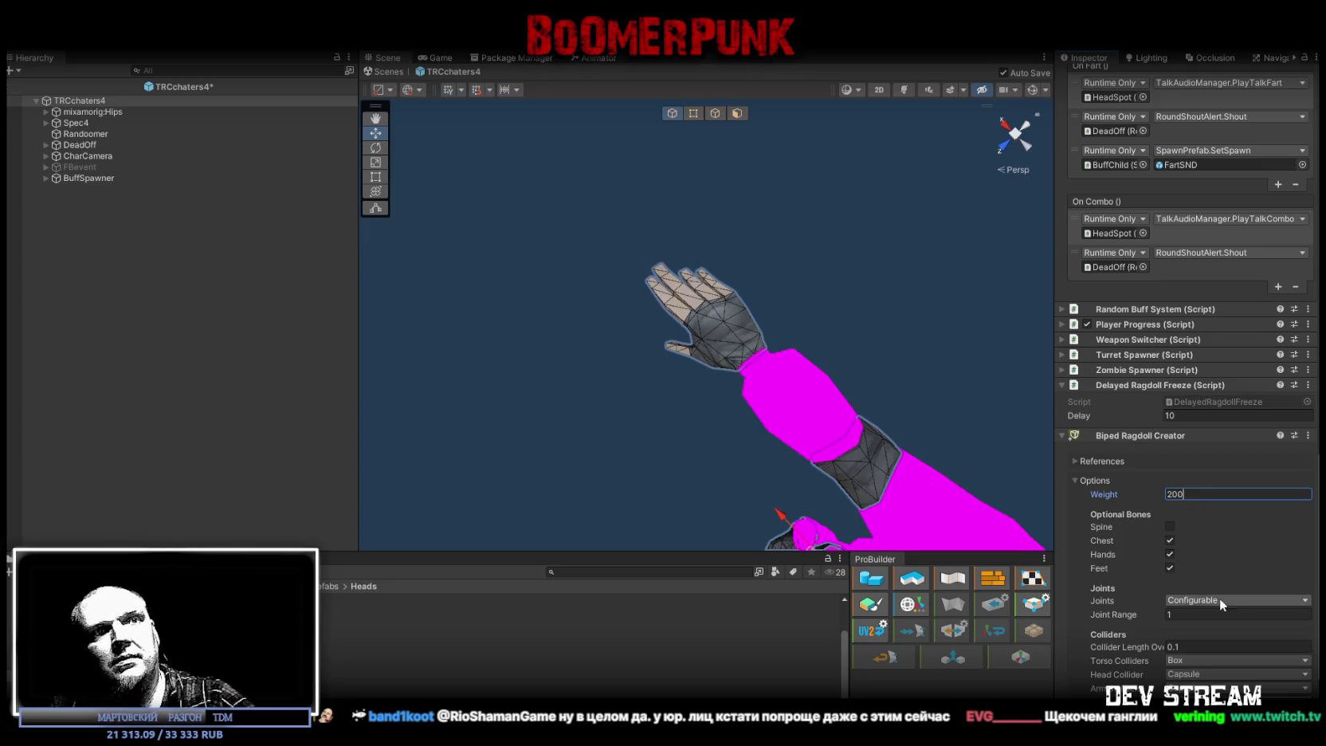
pyautogui.scroll(-3, 1228, 621)
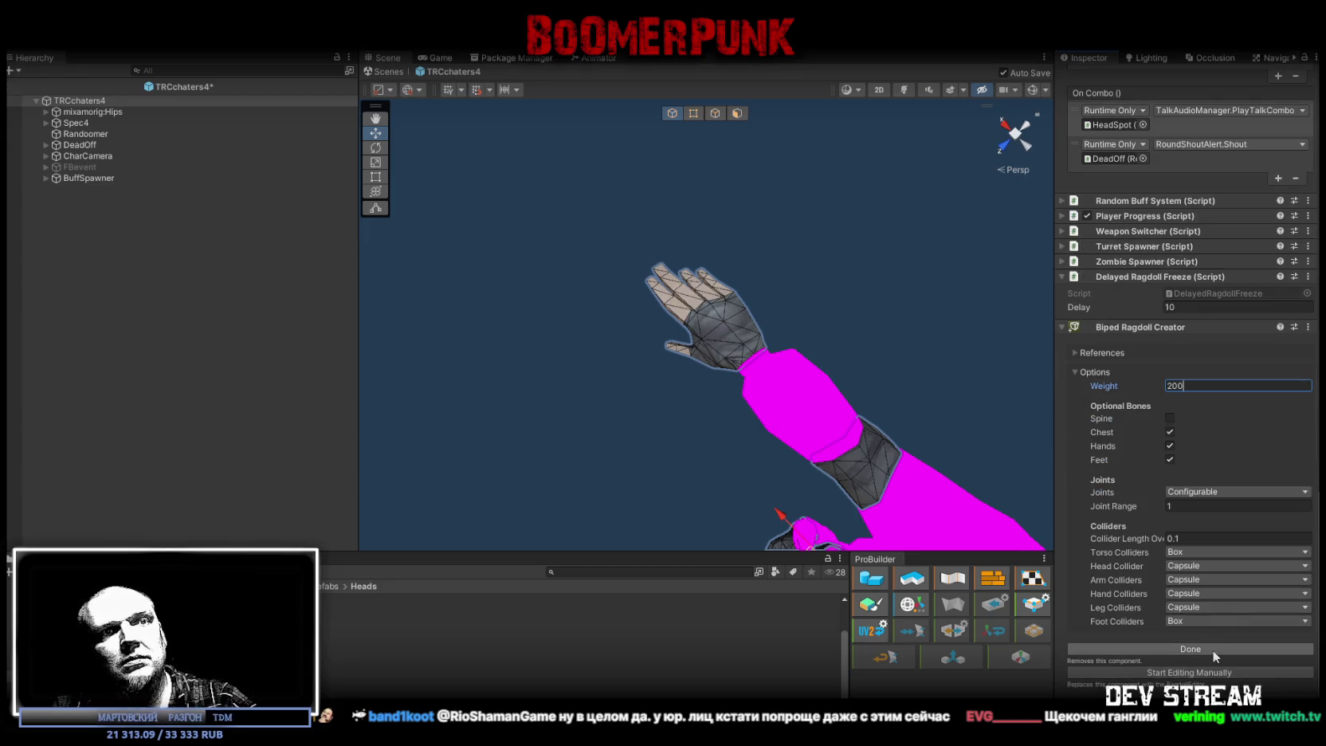
pyautogui.click(1190, 566)
pyautogui.click(1209, 573)
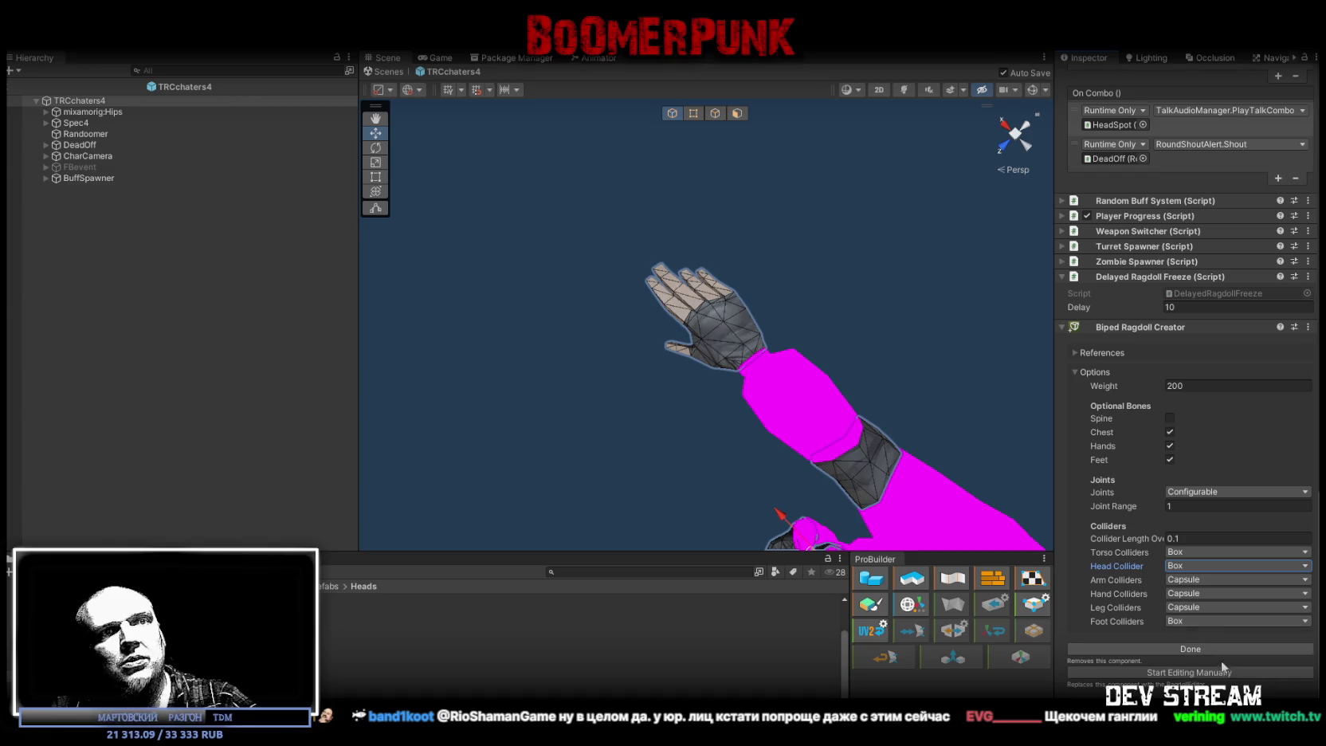
pyautogui.click(1196, 649)
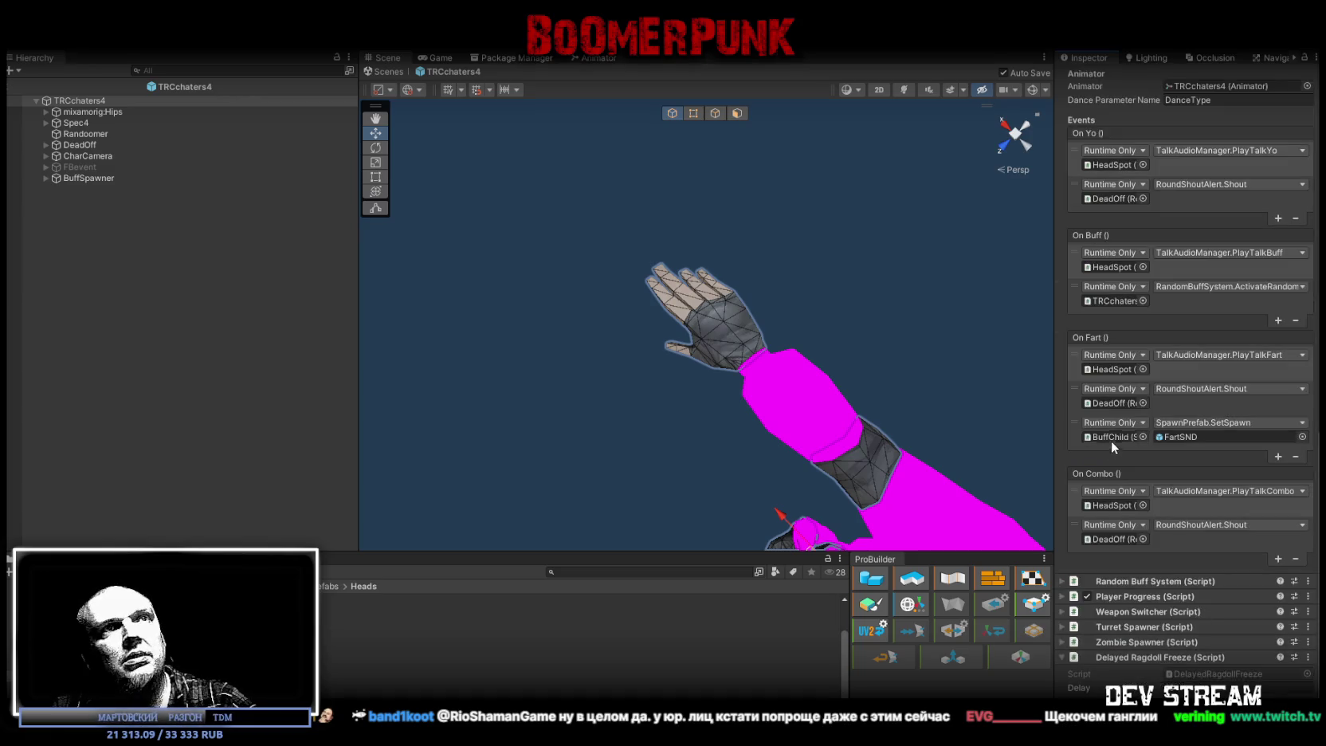
# - Select mixamorig:LeftUpLeg to view its Rigidbody, Capsule Collider and Configurable Joint
pyautogui.scroll(4, 1111, 441)
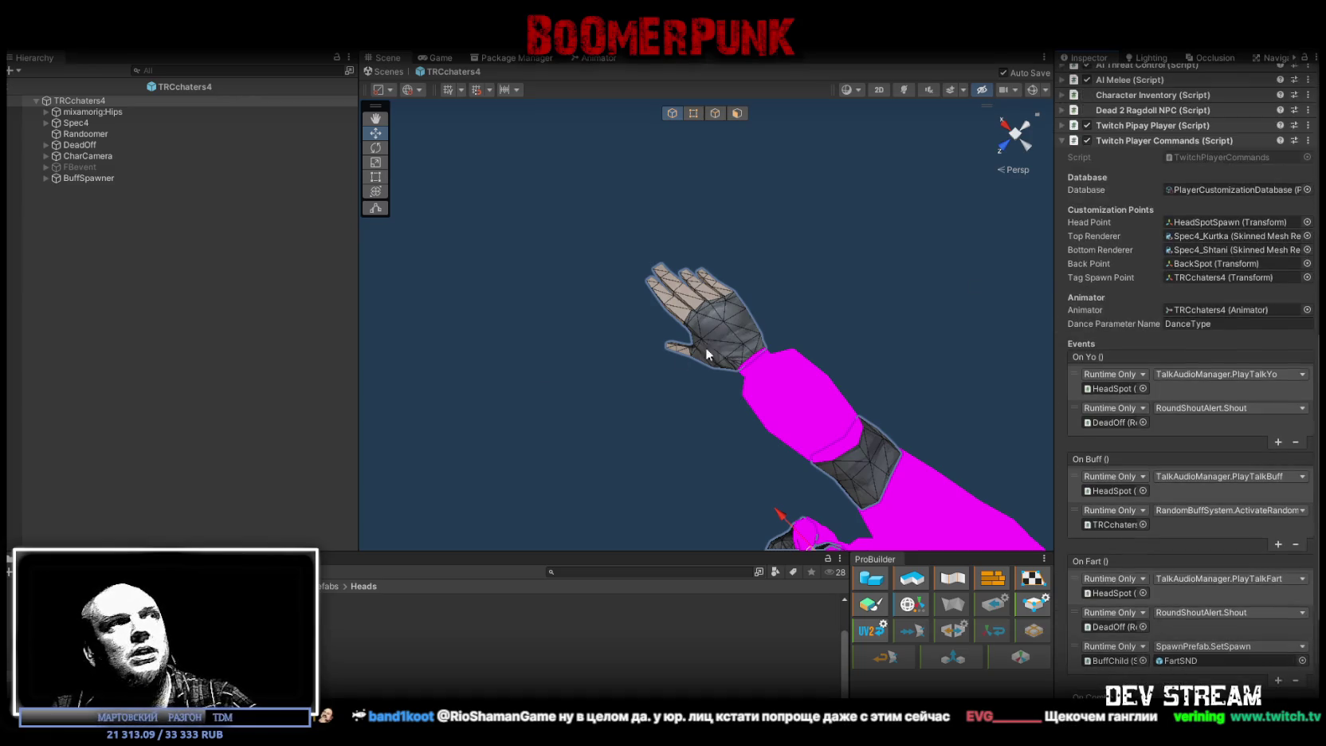
pyautogui.click(46, 112)
pyautogui.click(100, 125)
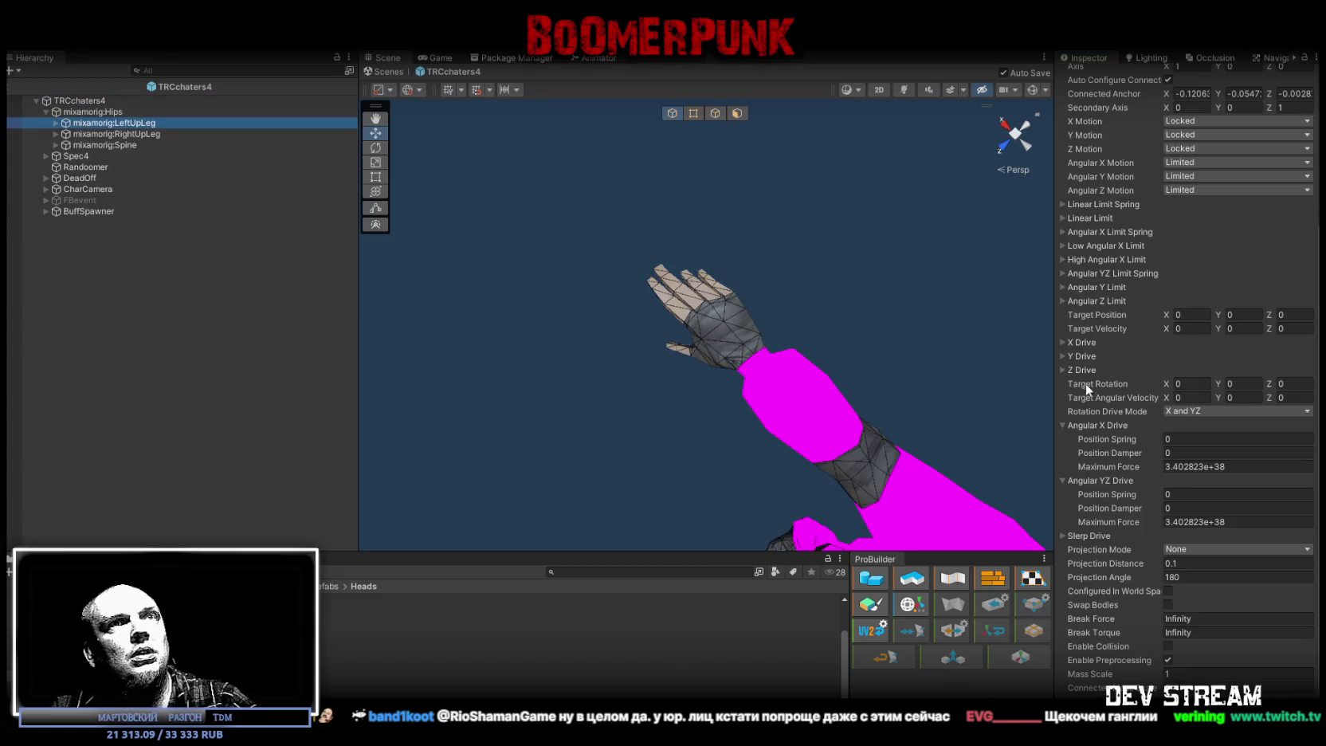
pyautogui.scroll(4, 1091, 389)
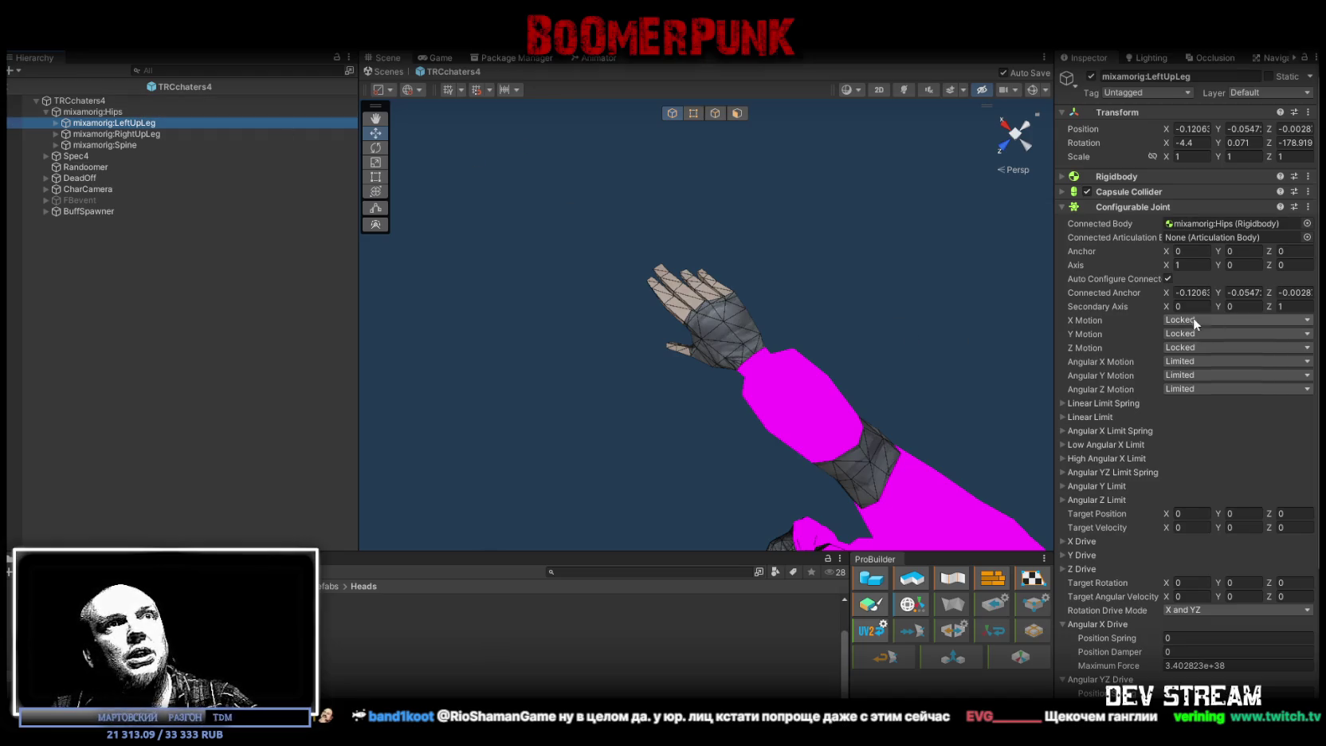
pyautogui.click(182, 69)
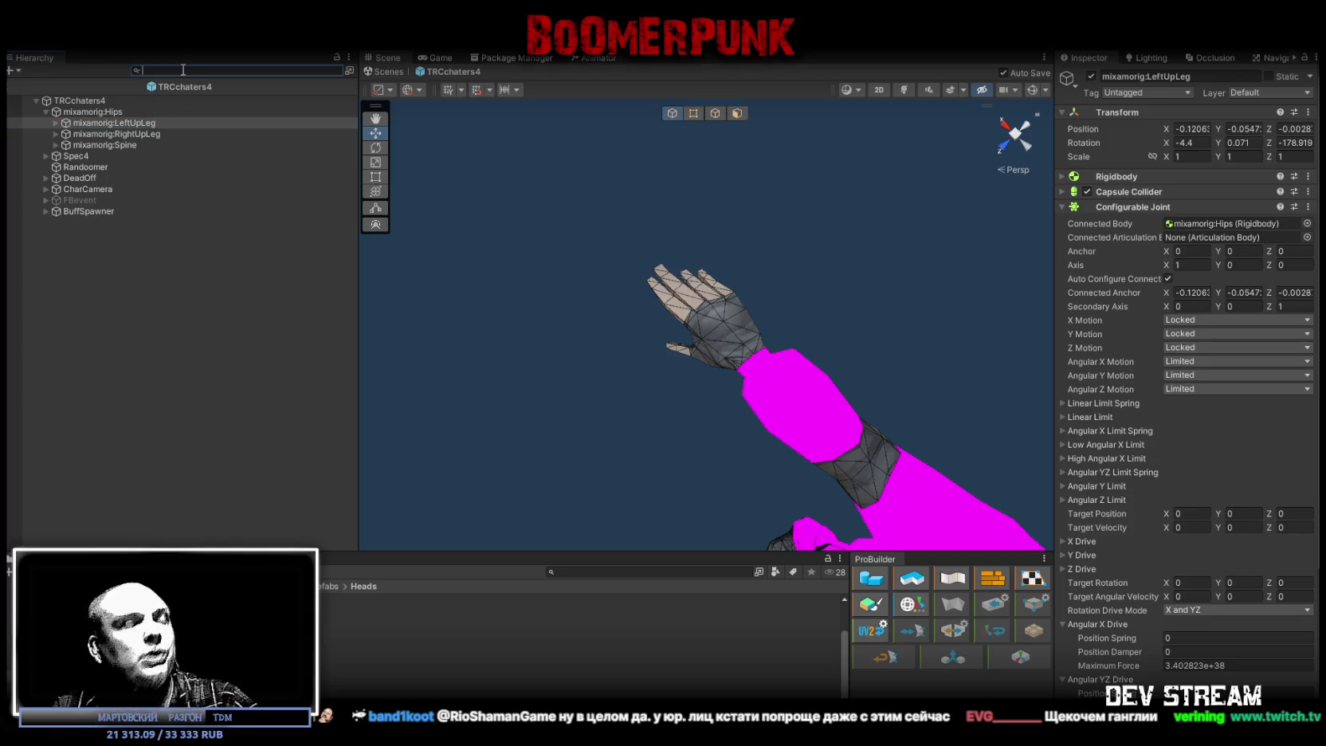
# - Filter the Hierarchy by 'Rigidbody' and select all the listed ragdoll bodies
pyautogui.write('Кш')
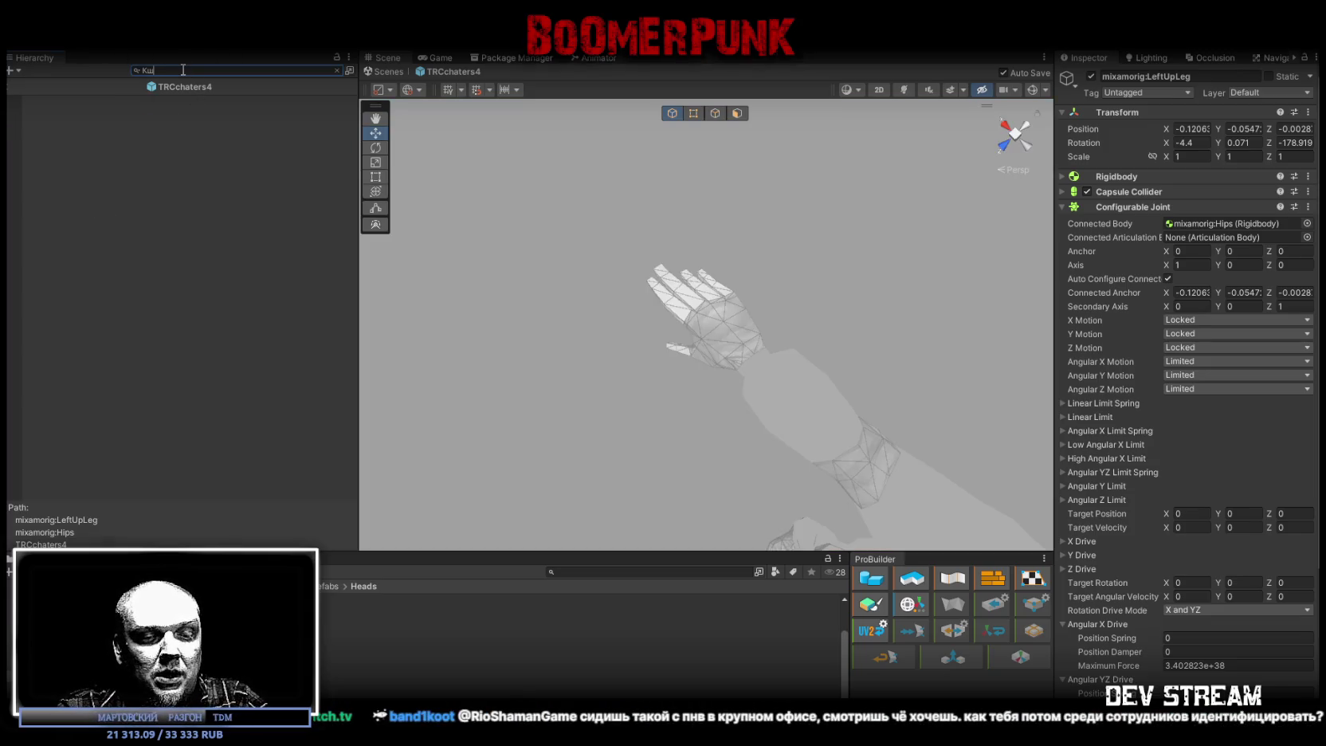
pyautogui.write('шшвищ')
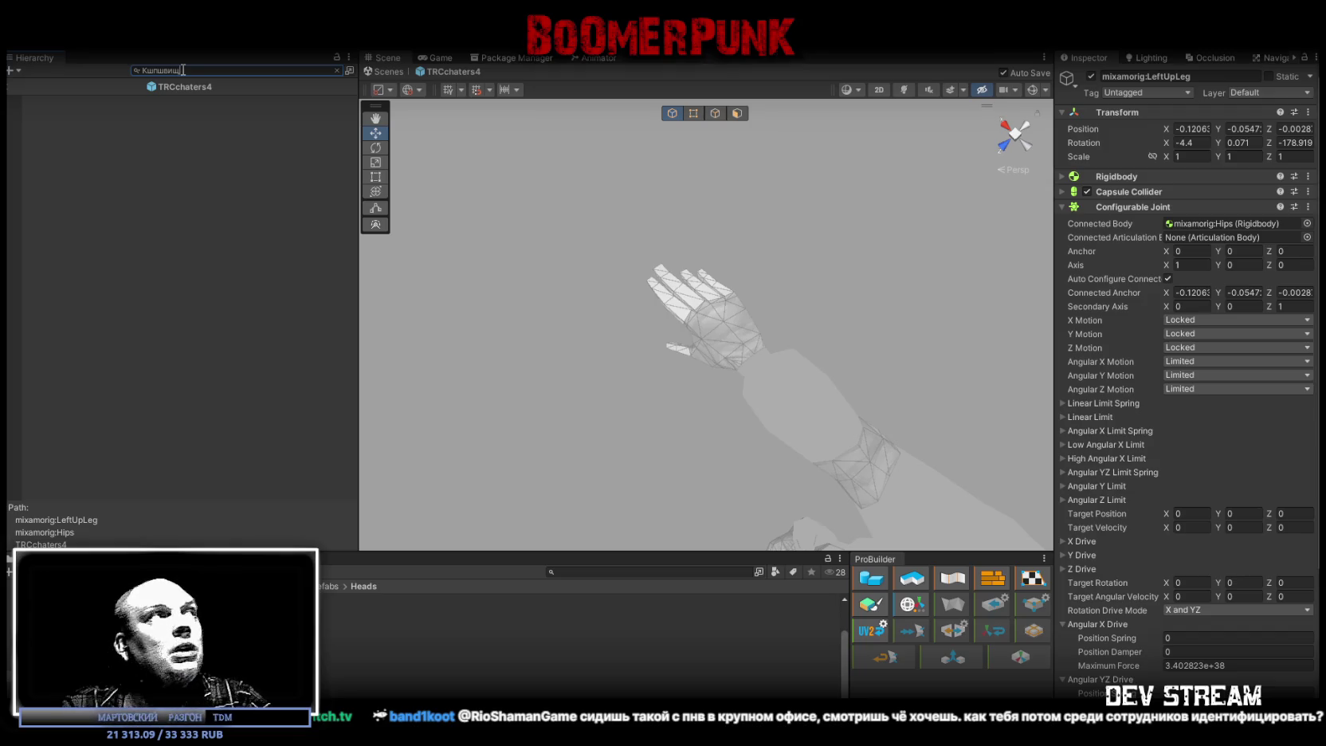
pyautogui.hotkey('ctrl', 'a')
pyautogui.write('Rigidb')
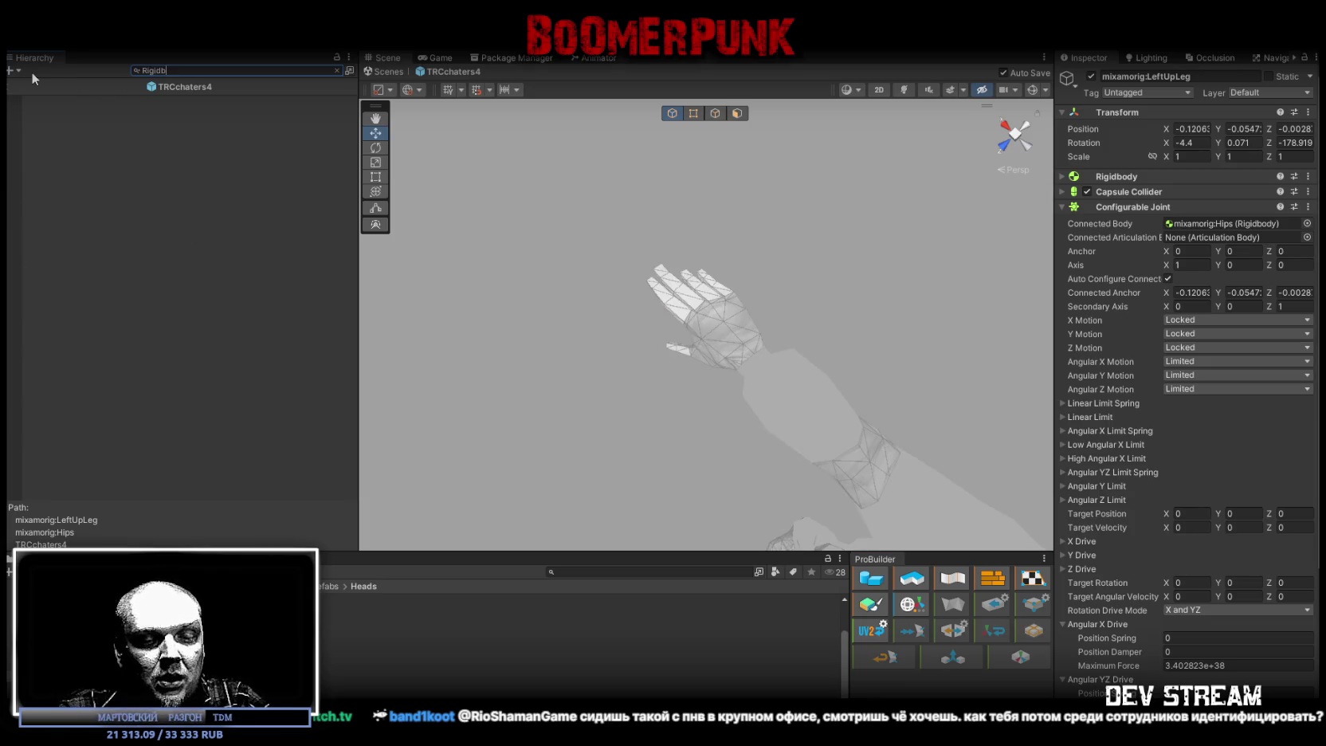
pyautogui.write('ody')
pyautogui.click(88, 100)
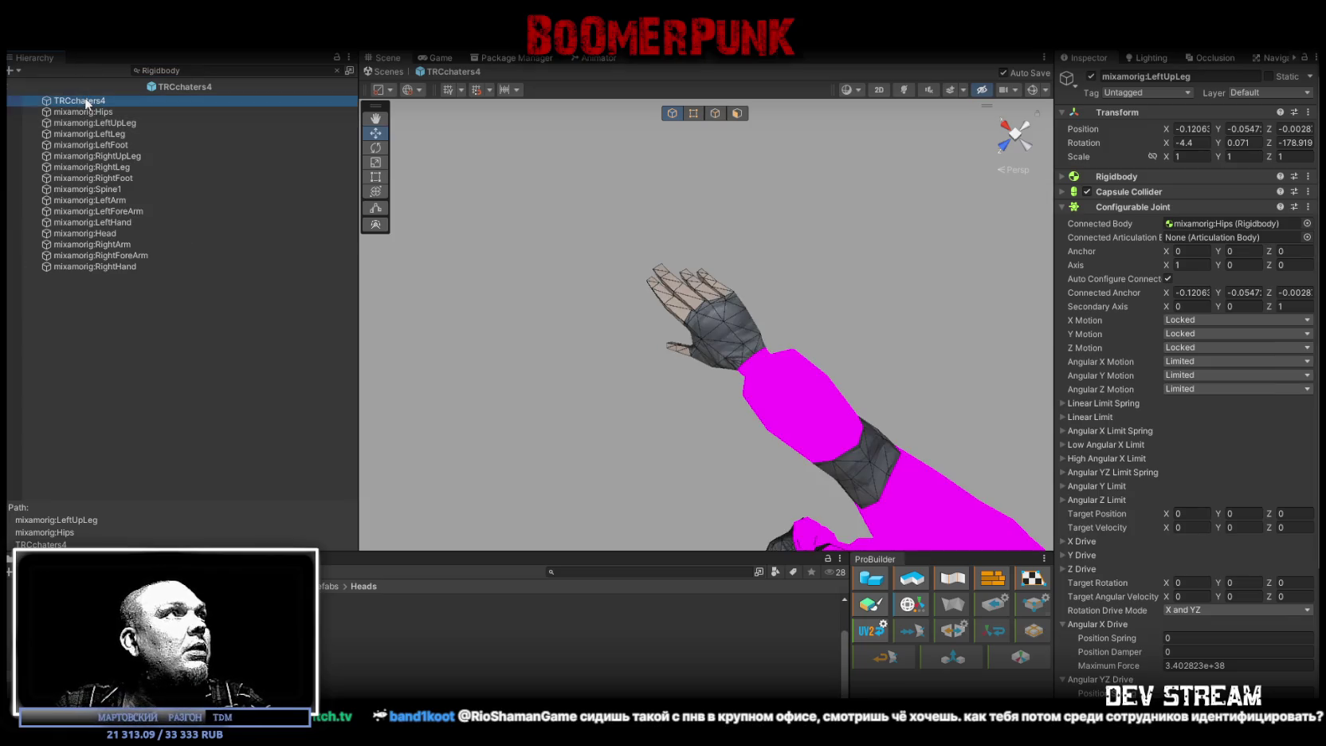
pyautogui.keyDown('shift'); pyautogui.click(117, 266); pyautogui.keyUp('shift')
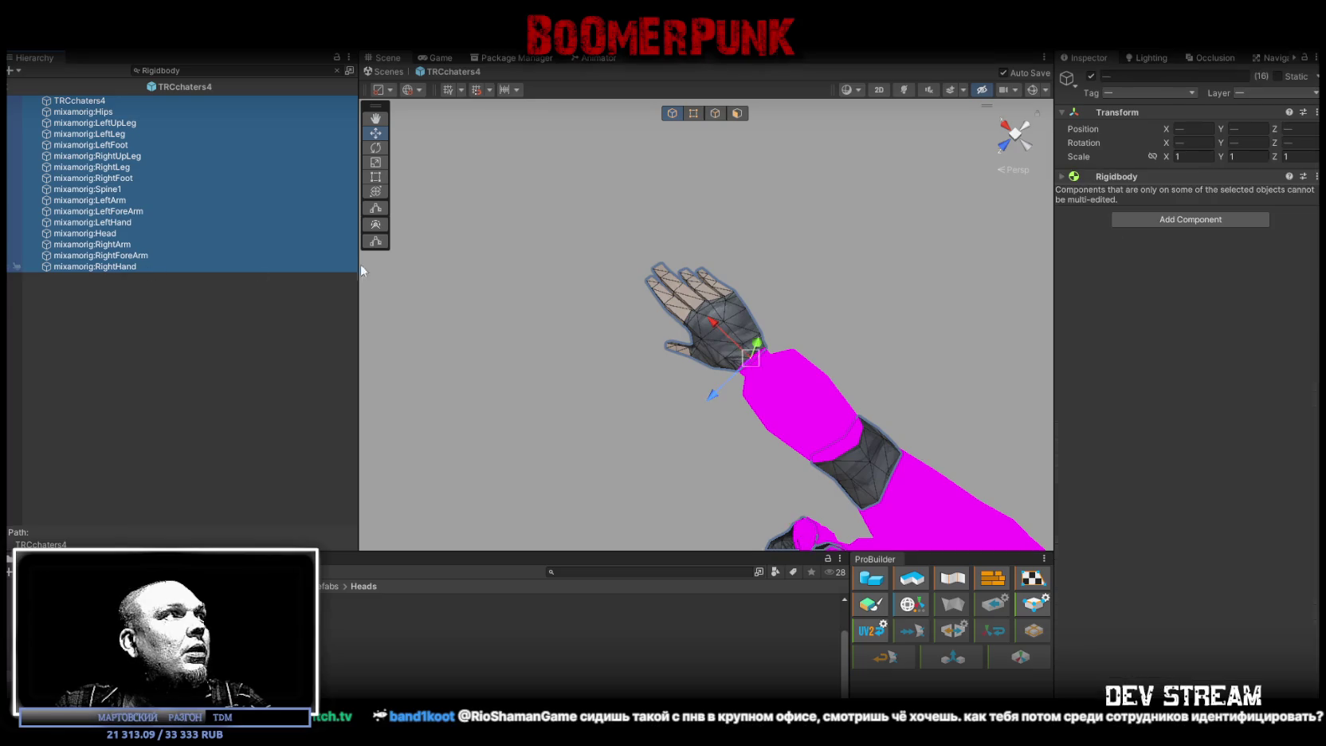
pyautogui.click(1063, 179)
# - Set Angular Drag to 20 on all selected Rigidbodies
pyautogui.click(1063, 178)
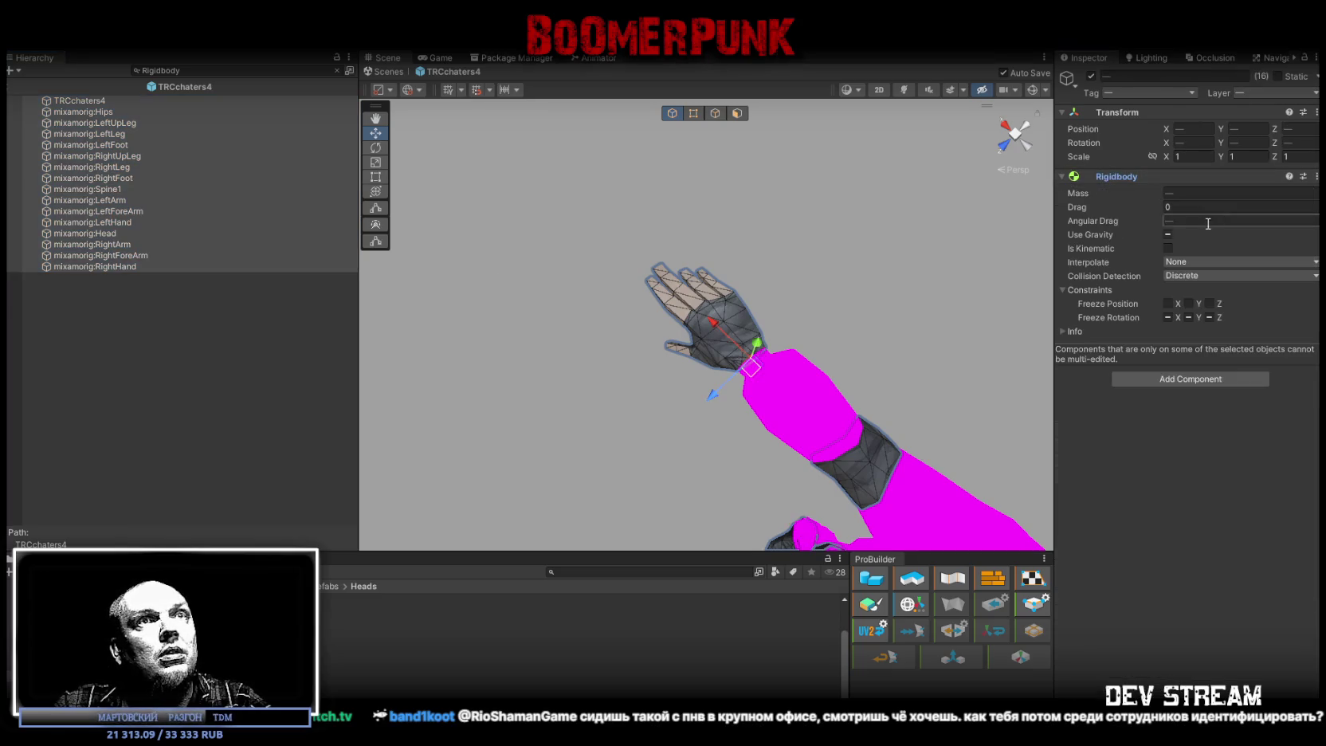
pyautogui.click(1169, 237)
pyautogui.click(1195, 220)
pyautogui.write('2')
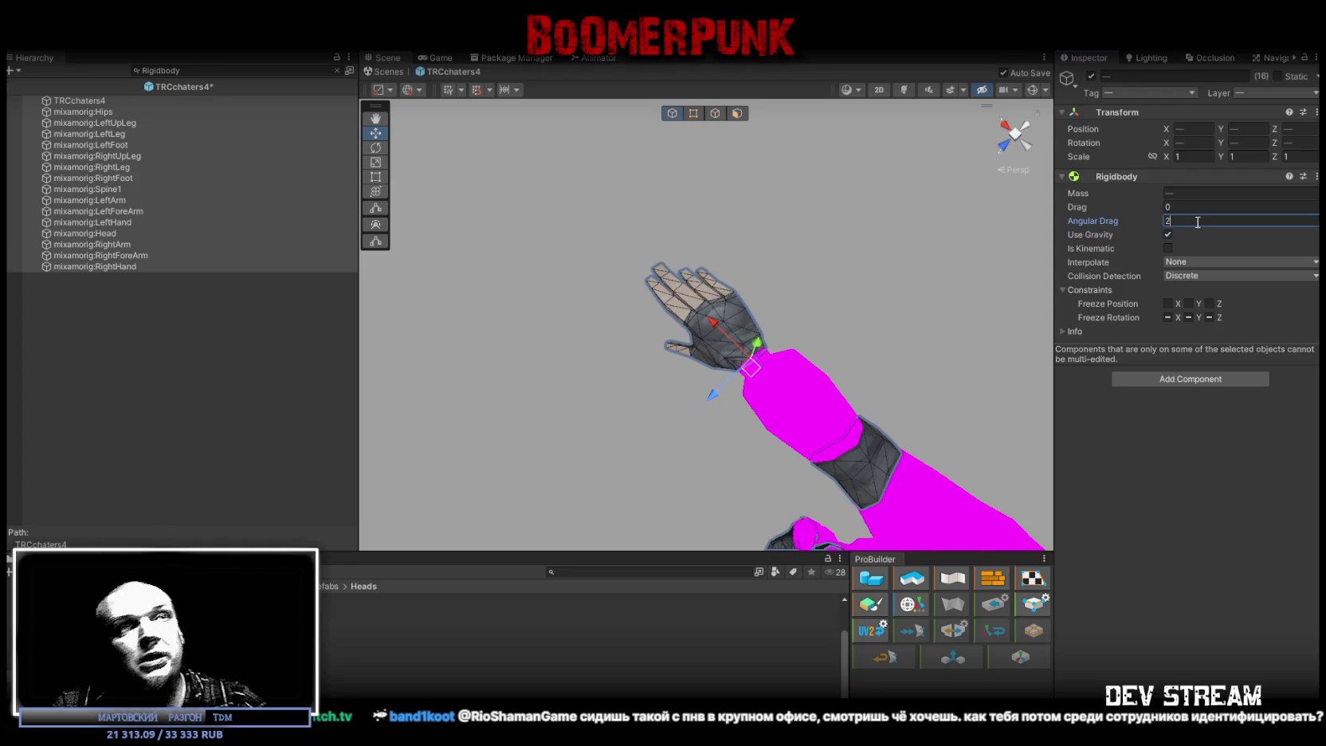
pyautogui.write('0')
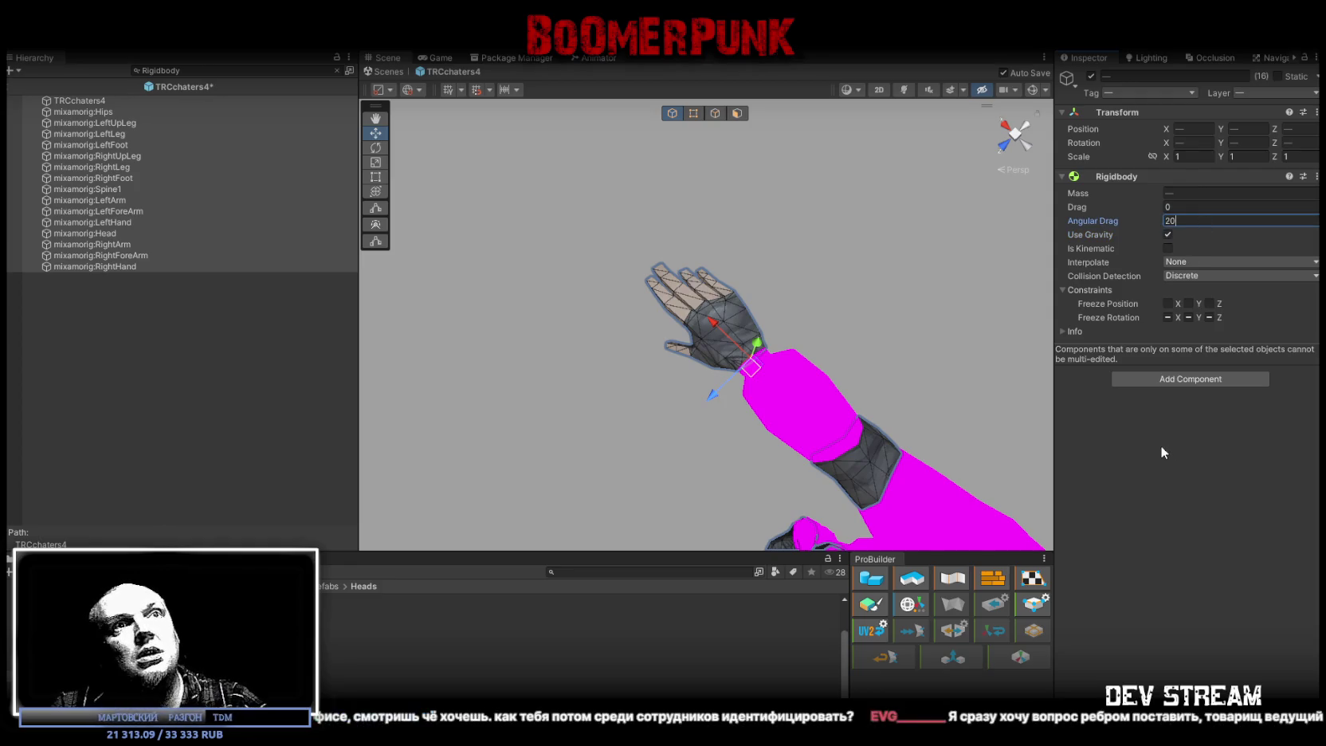
pyautogui.click(1154, 434)
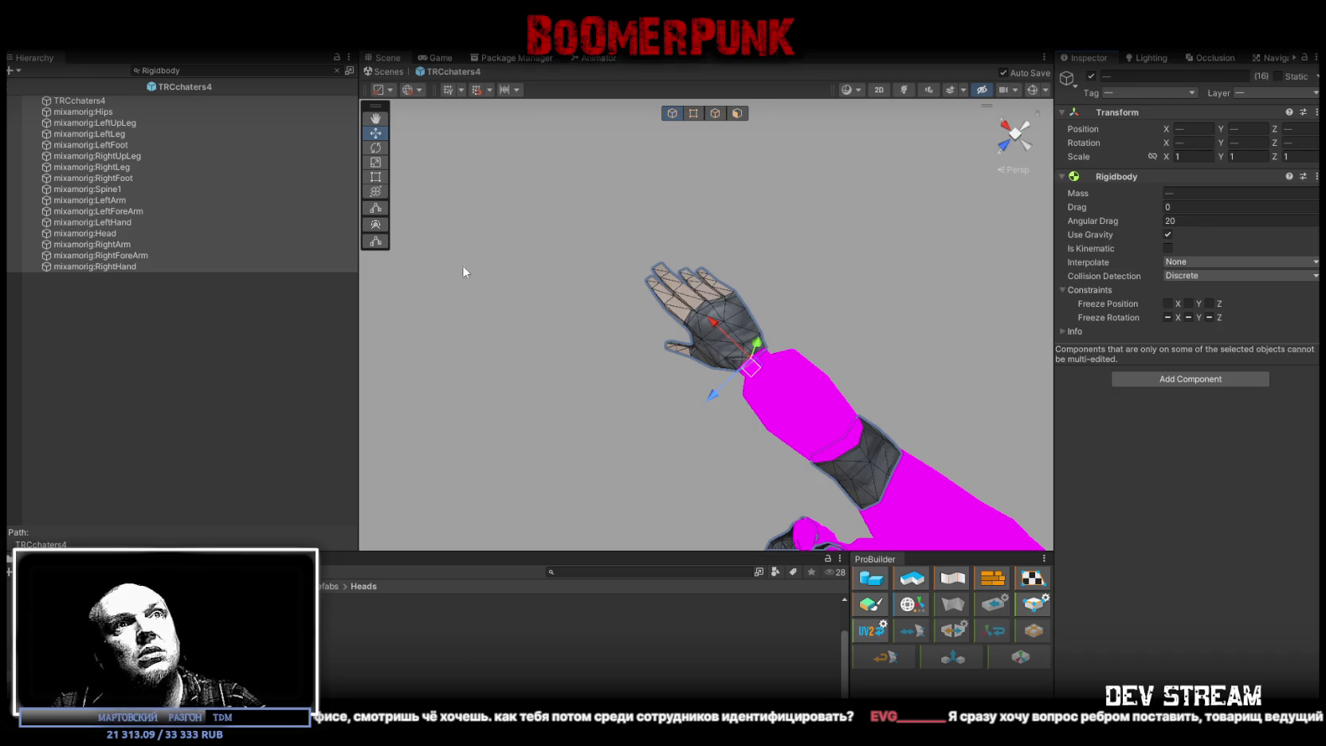
# - Turn off Use Gravity on every ragdoll body except mixamorig:Hips
pyautogui.click(101, 111)
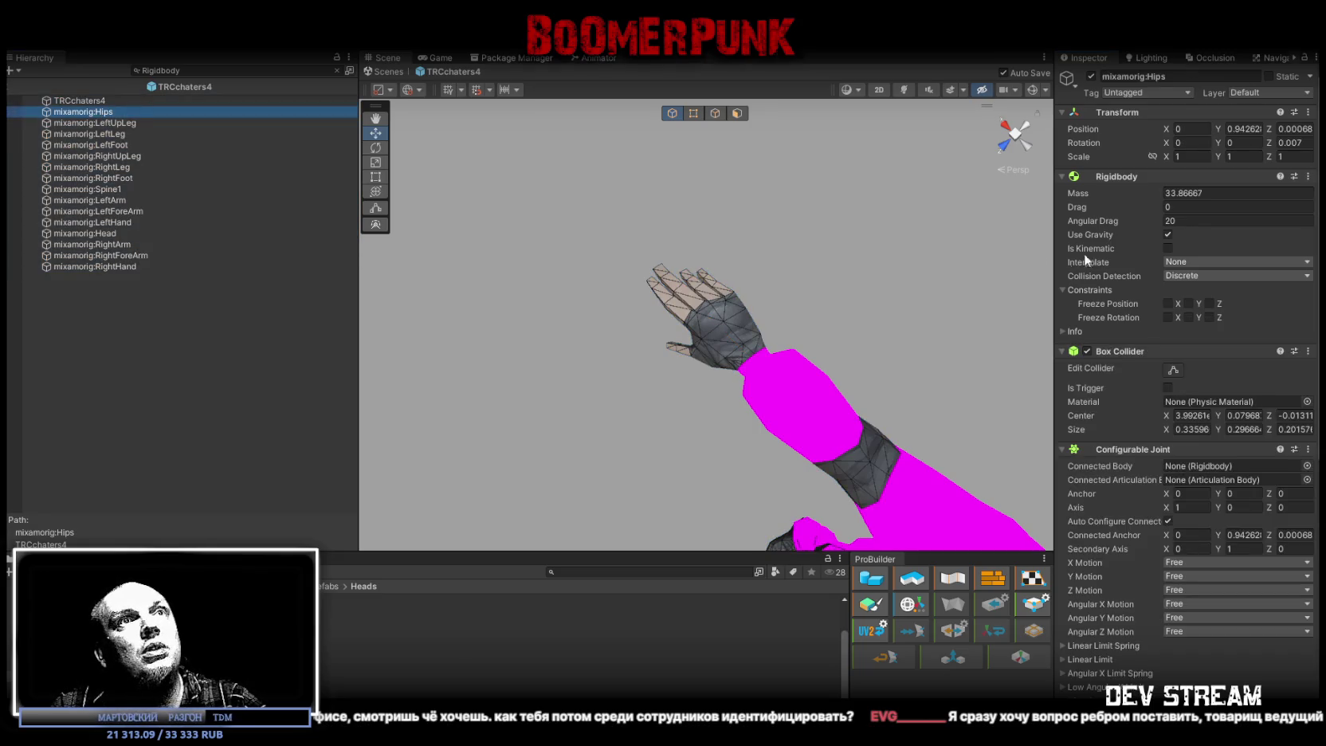
pyautogui.click(91, 101)
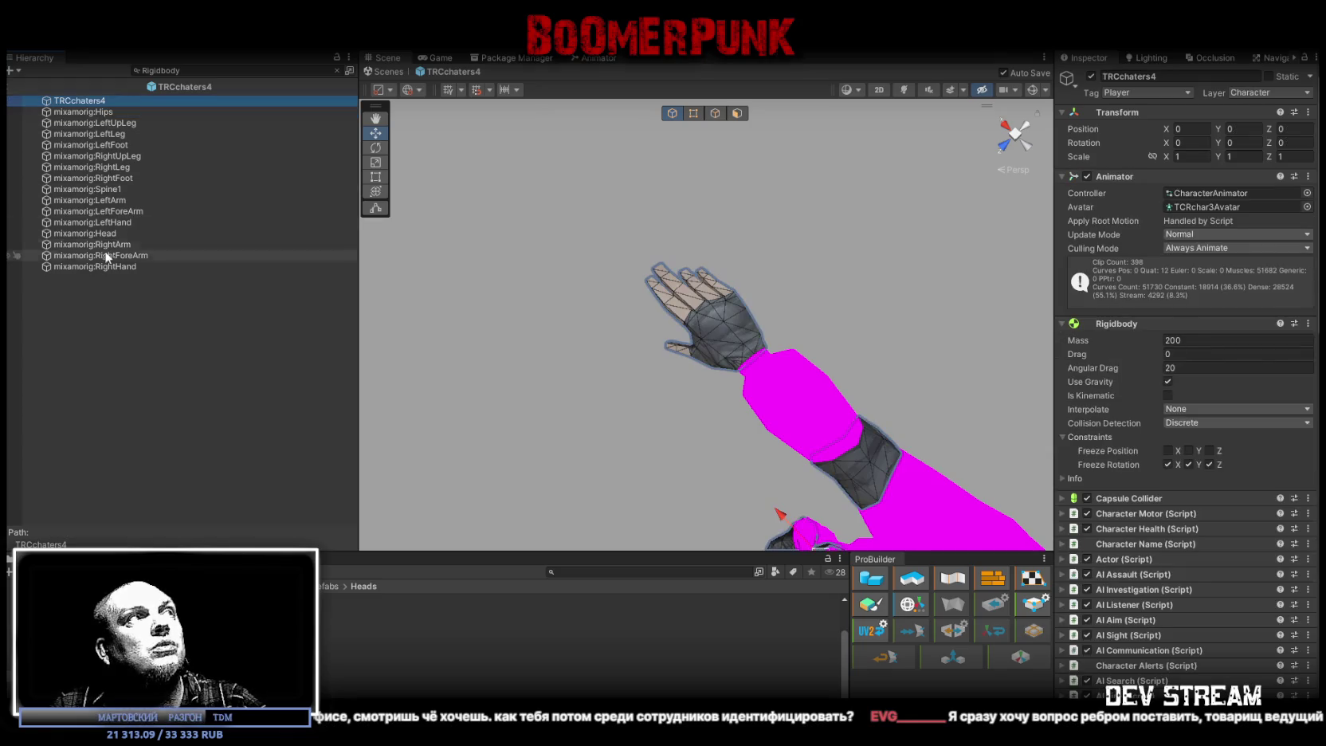
pyautogui.keyDown('shift'); pyautogui.click(94, 266); pyautogui.keyUp('shift')
pyautogui.click(1168, 234)
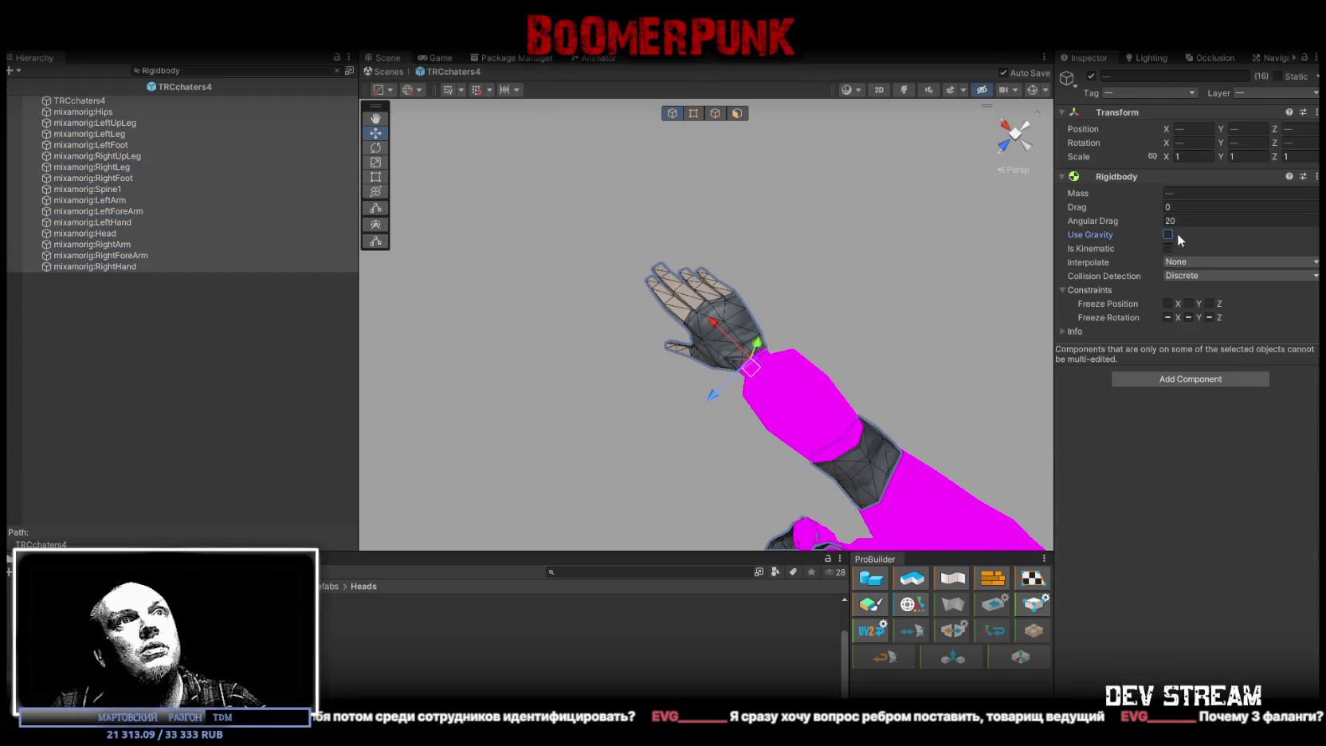
pyautogui.click(113, 111)
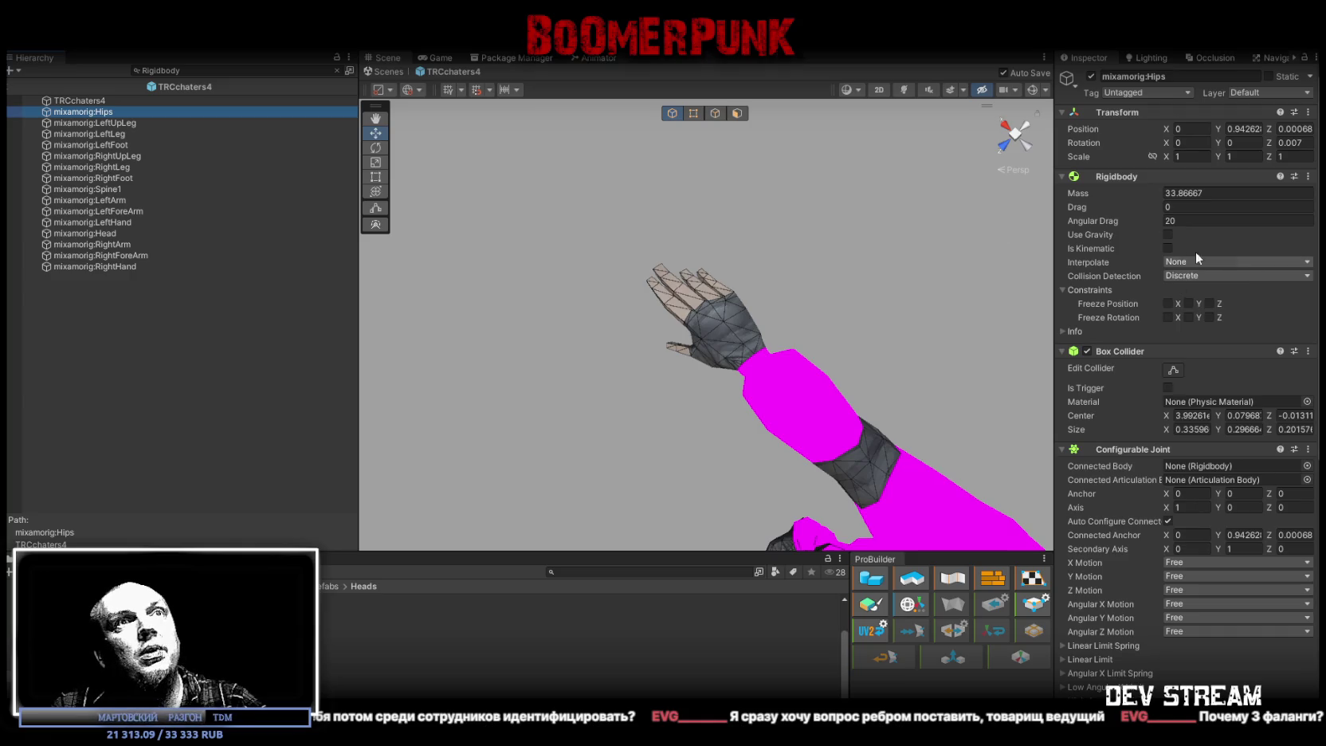
pyautogui.click(1169, 234)
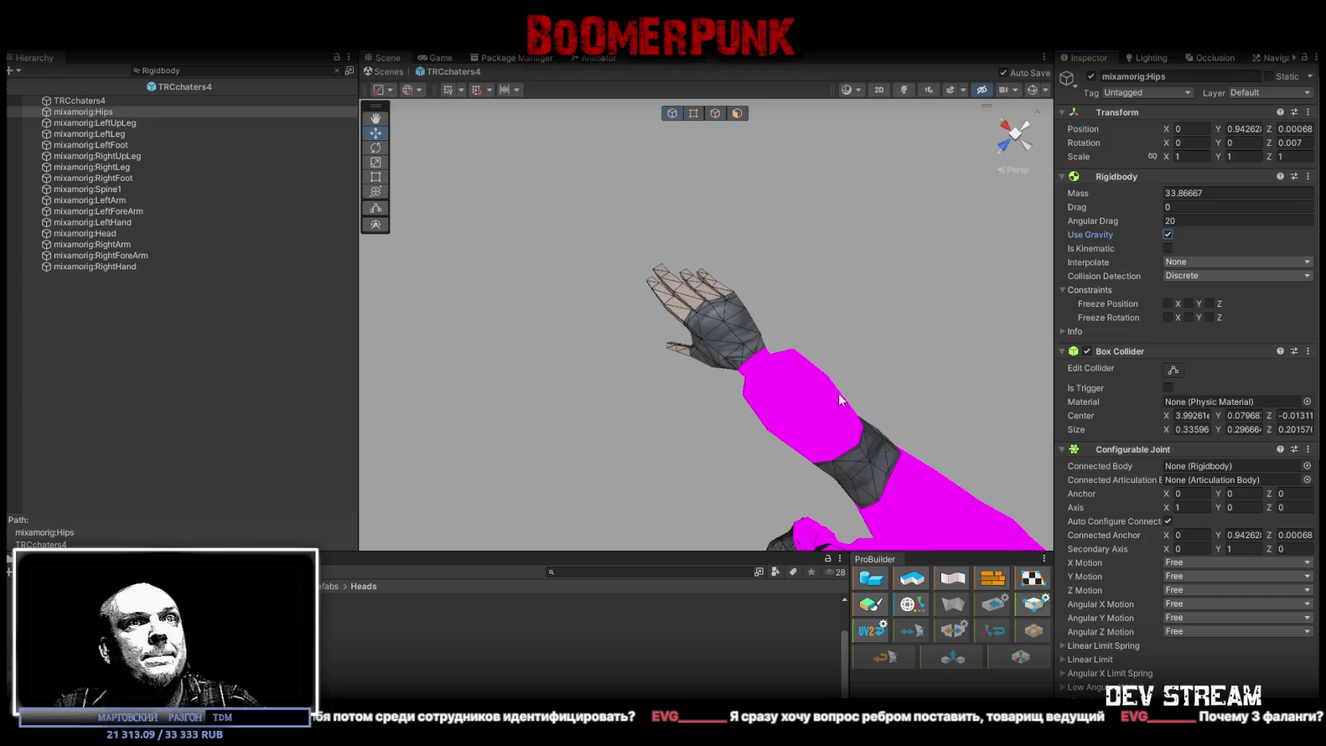
# - Clear the Rigidbody filter and select the TRCchaters4 root again
pyautogui.click(67, 100)
pyautogui.click(336, 70)
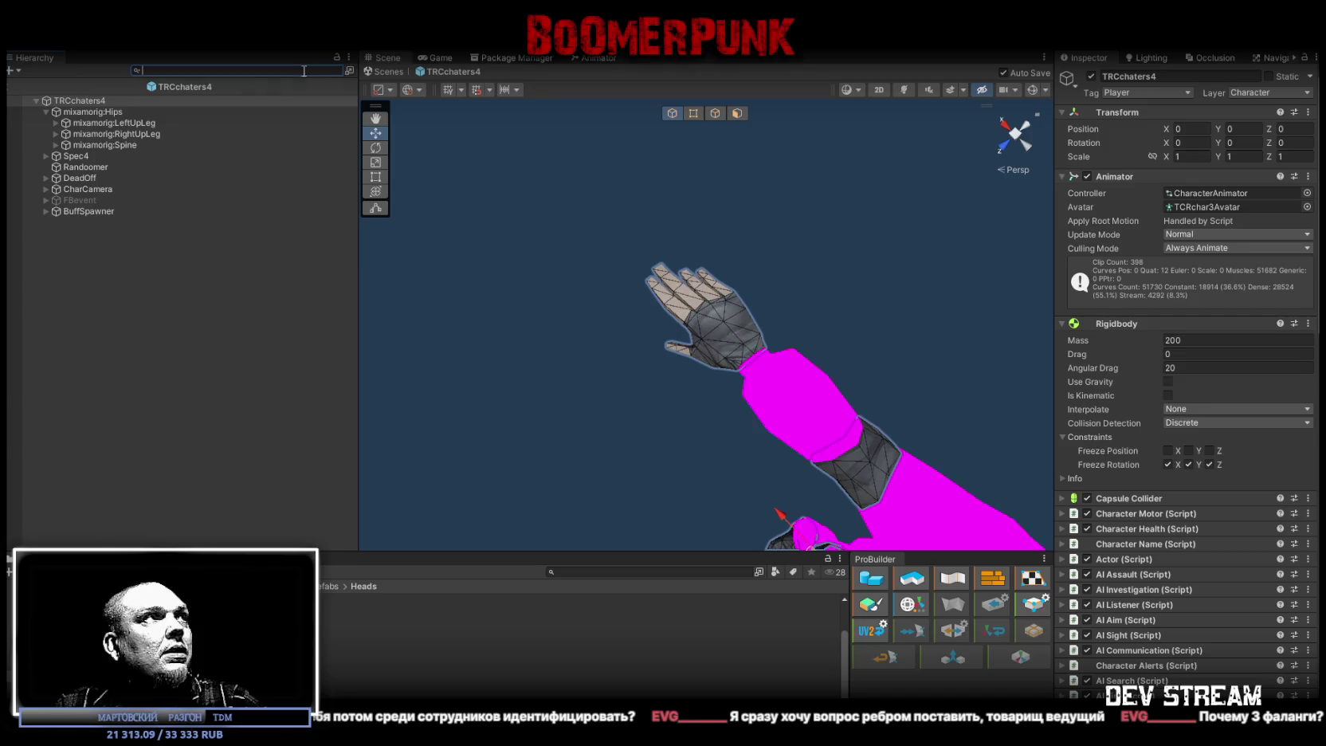
pyautogui.scroll(-3, 1106, 375)
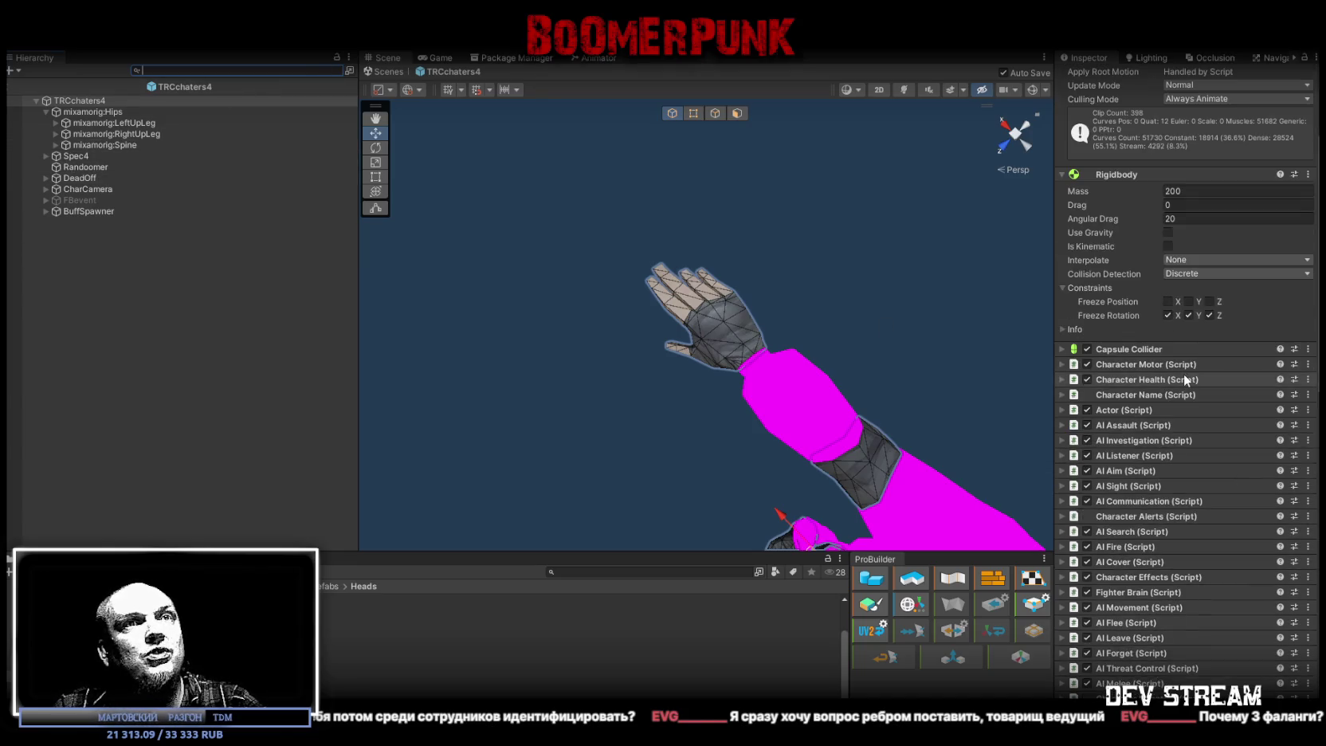
pyautogui.scroll(3, 1148, 374)
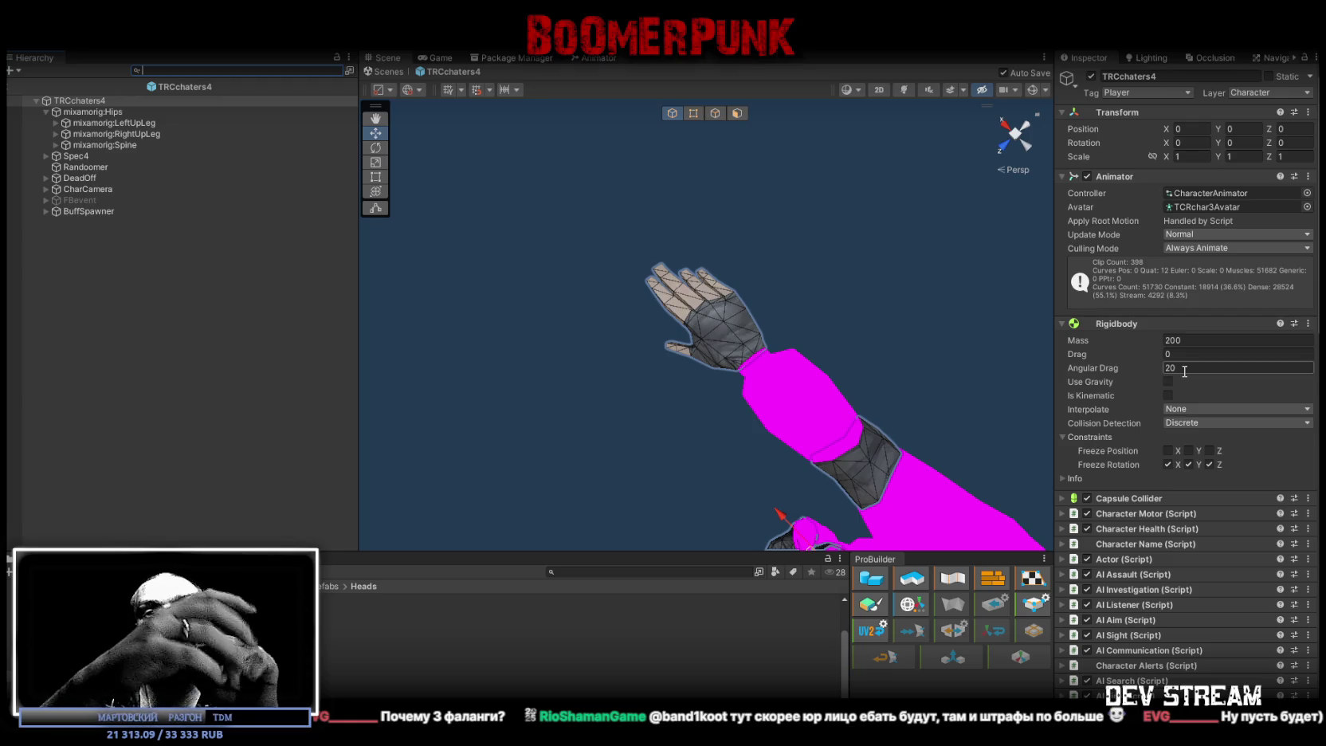
pyautogui.moveTo(737, 374)
pyautogui.mouseDown()
pyautogui.moveTo(741, 395)
pyautogui.moveTo(282, 237)
pyautogui.moveTo(208, 122)
pyautogui.moveTo(222, 47)
pyautogui.mouseUp()
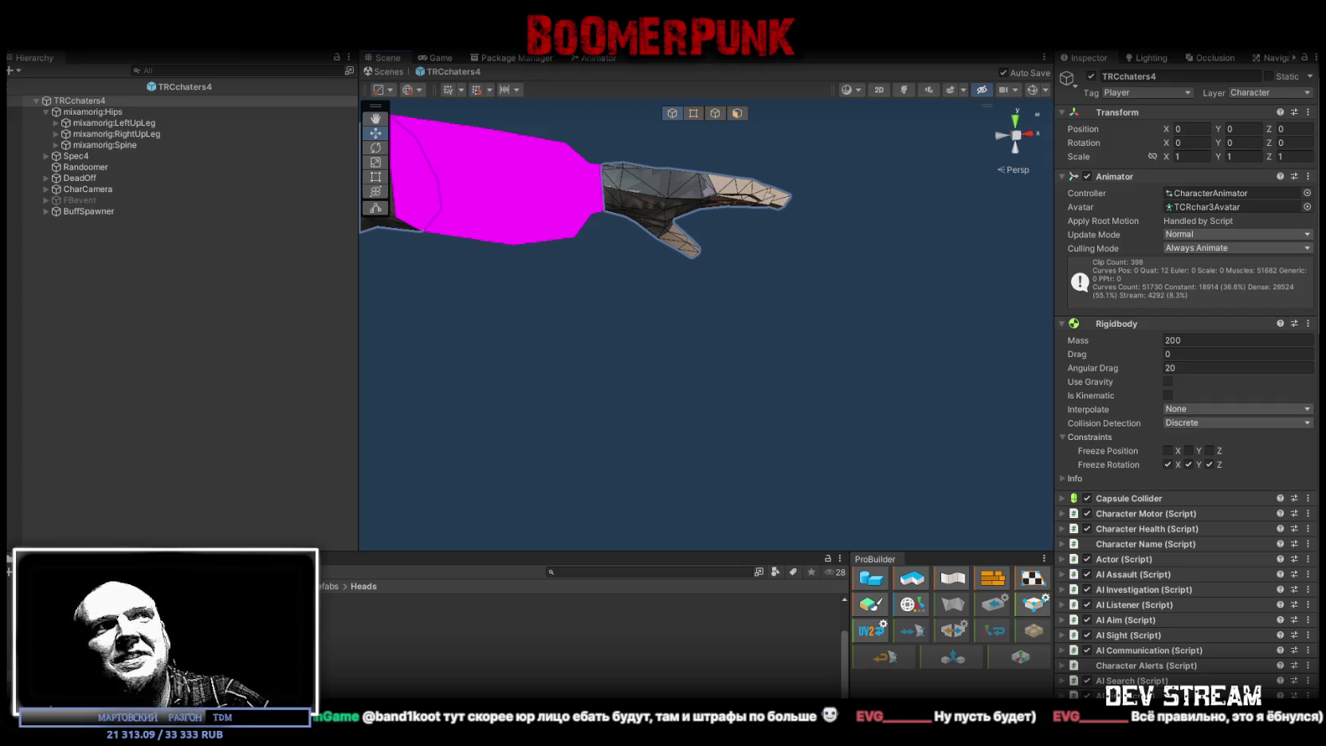
pyautogui.moveTo(625, 406)
pyautogui.keyDown('alt'); pyautogui.mouseDown()
pyautogui.moveTo(616, 450)
pyautogui.moveTo(452, 532)
pyautogui.moveTo(462, 524)
pyautogui.moveTo(393, 472)
pyautogui.moveTo(585, 419)
pyautogui.mouseUp(); pyautogui.keyUp('alt')
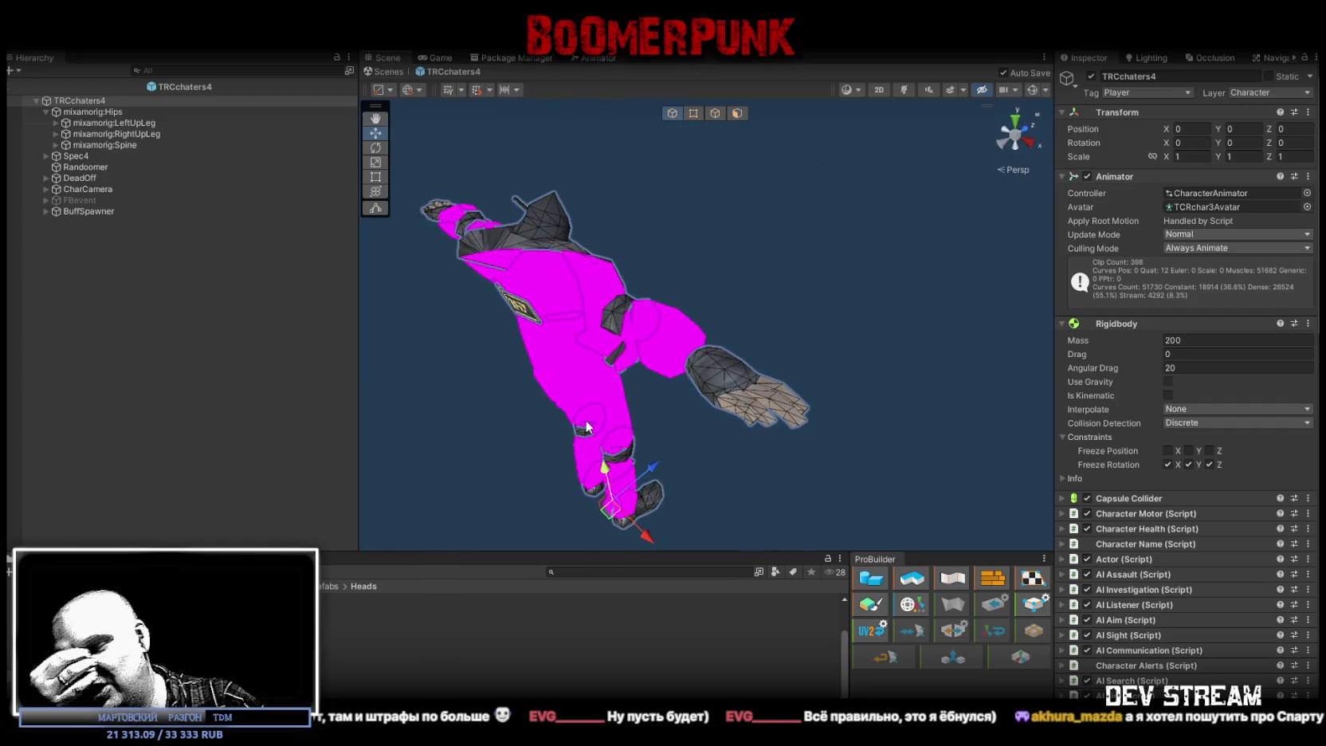
pyautogui.moveTo(770, 250)
pyautogui.keyDown('alt'); pyautogui.mouseDown()
pyautogui.moveTo(752, 333)
pyautogui.moveTo(536, 366)
pyautogui.moveTo(547, 363)
pyautogui.mouseUp(); pyautogui.keyUp('alt')
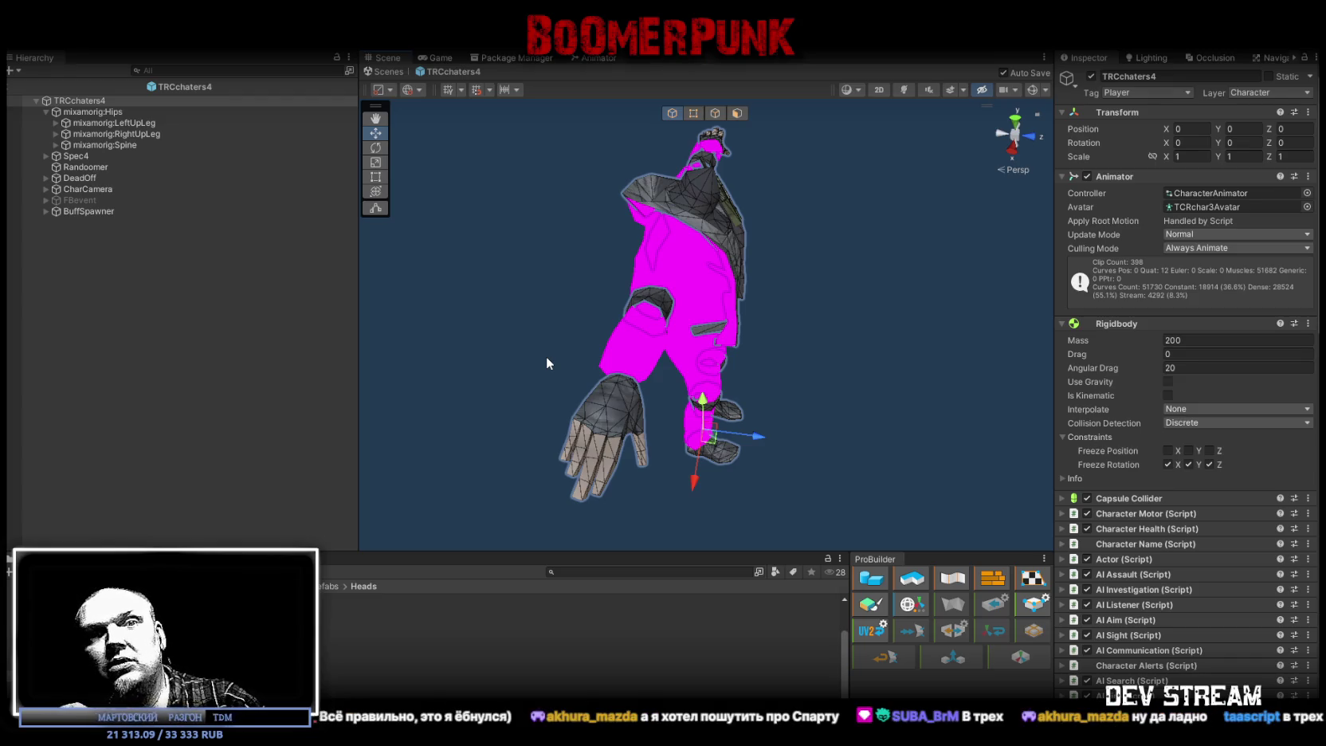
pyautogui.moveTo(544, 353)
pyautogui.keyDown('alt'); pyautogui.mouseDown()
pyautogui.moveTo(177, 335)
pyautogui.moveTo(268, 354)
pyautogui.mouseUp(); pyautogui.keyUp('alt')
pyautogui.keyDown('alt'); pyautogui.moveTo(705, 450); pyautogui.dragTo(802, 130); pyautogui.keyUp('alt')
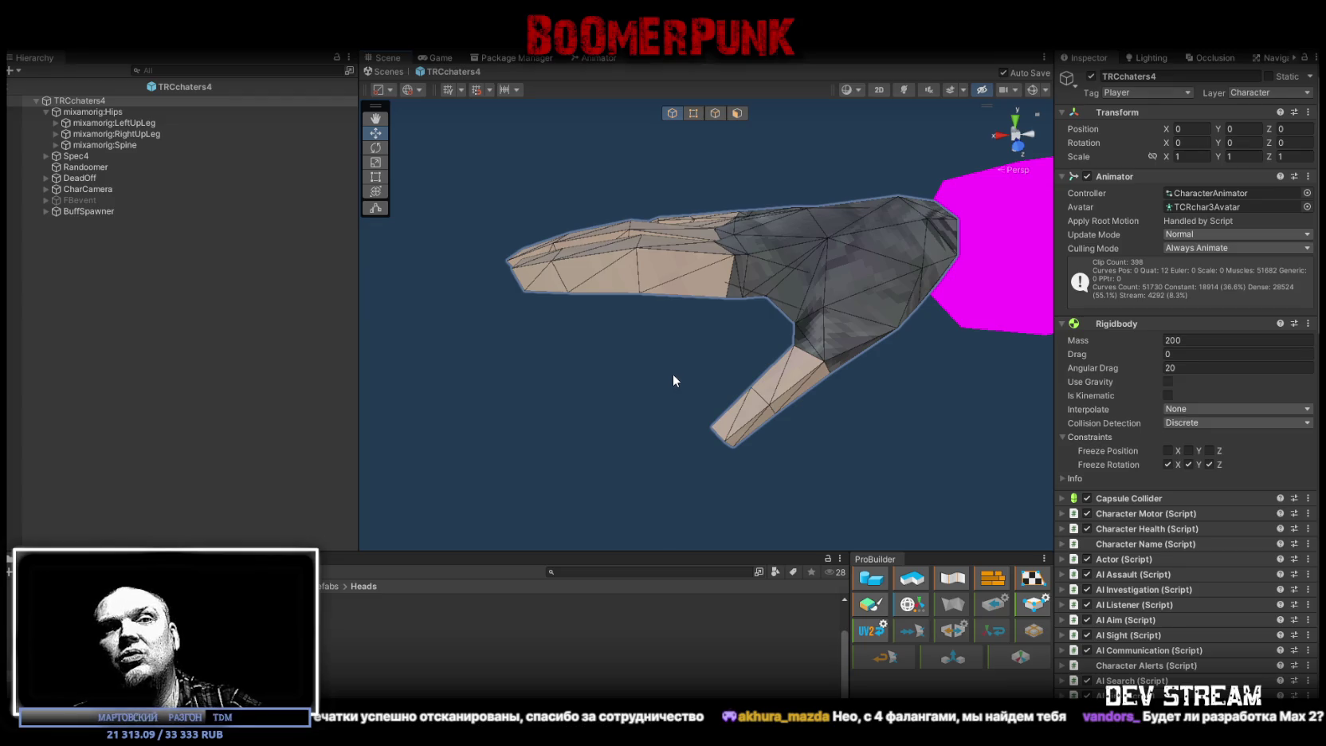
pyautogui.moveTo(1020, 305)
pyautogui.mouseDown()
pyautogui.moveTo(863, 318)
pyautogui.moveTo(869, 264)
pyautogui.moveTo(735, 345)
pyautogui.mouseUp()
pyautogui.scroll(5, 681, 327)
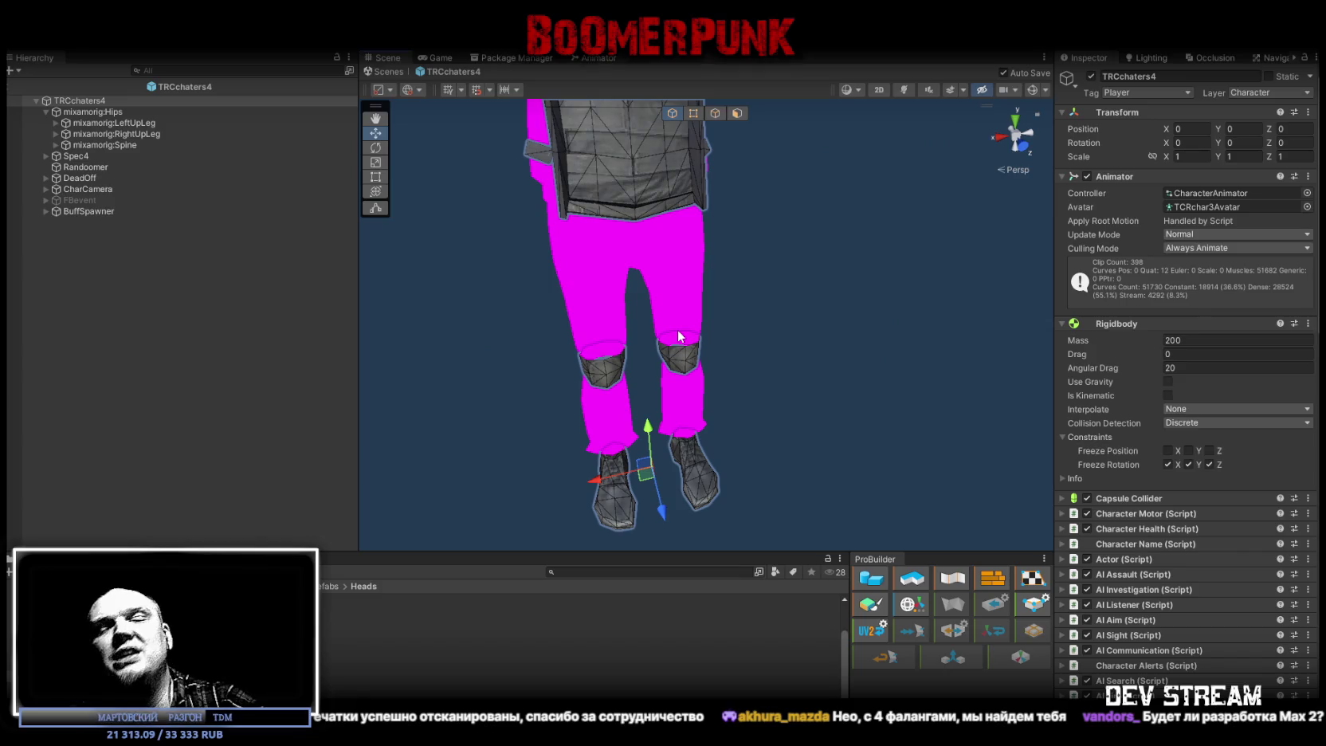
pyautogui.moveTo(675, 332)
pyautogui.mouseDown()
pyautogui.moveTo(766, 349)
pyautogui.moveTo(559, 309)
pyautogui.moveTo(554, 320)
pyautogui.moveTo(582, 410)
pyautogui.moveTo(876, 282)
pyautogui.moveTo(820, 262)
pyautogui.moveTo(773, 274)
pyautogui.moveTo(734, 263)
pyautogui.moveTo(835, 238)
pyautogui.mouseUp()
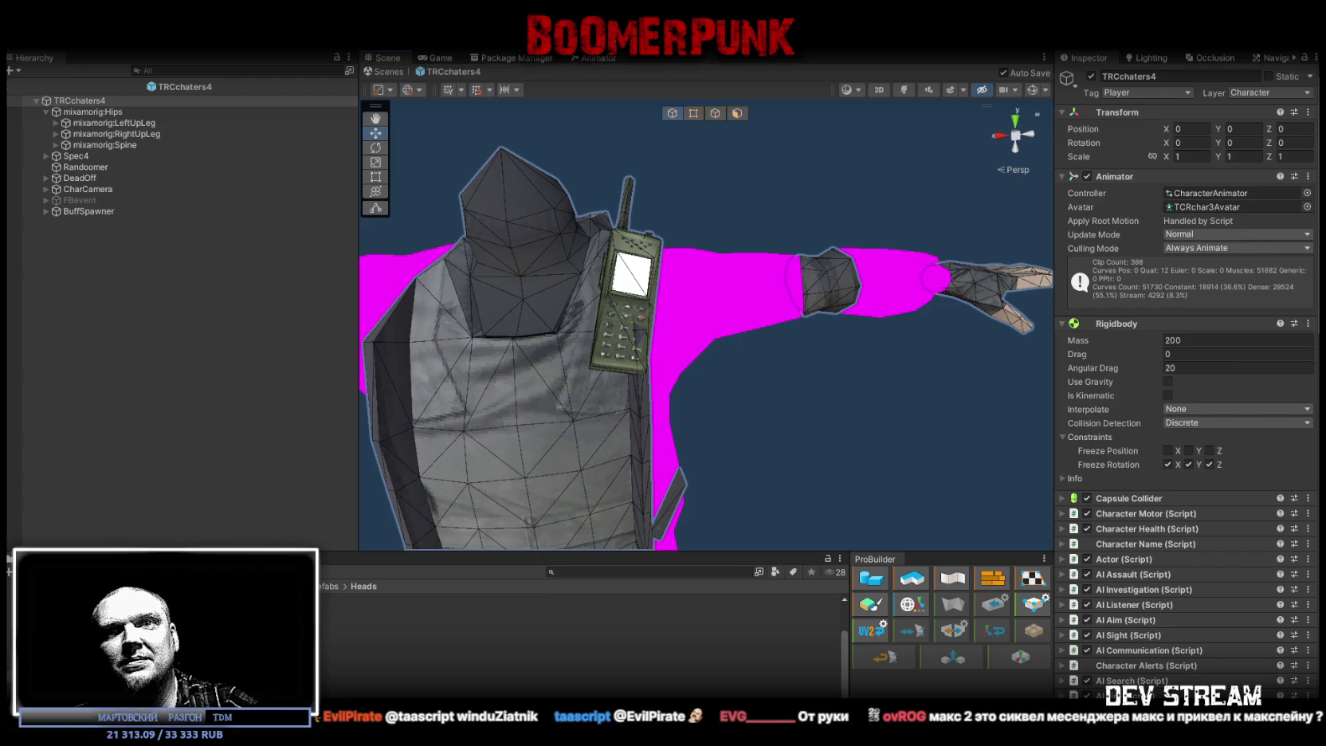
pyautogui.moveTo(844, 298)
pyautogui.mouseDown()
pyautogui.moveTo(741, 293)
pyautogui.moveTo(754, 308)
pyautogui.mouseUp()
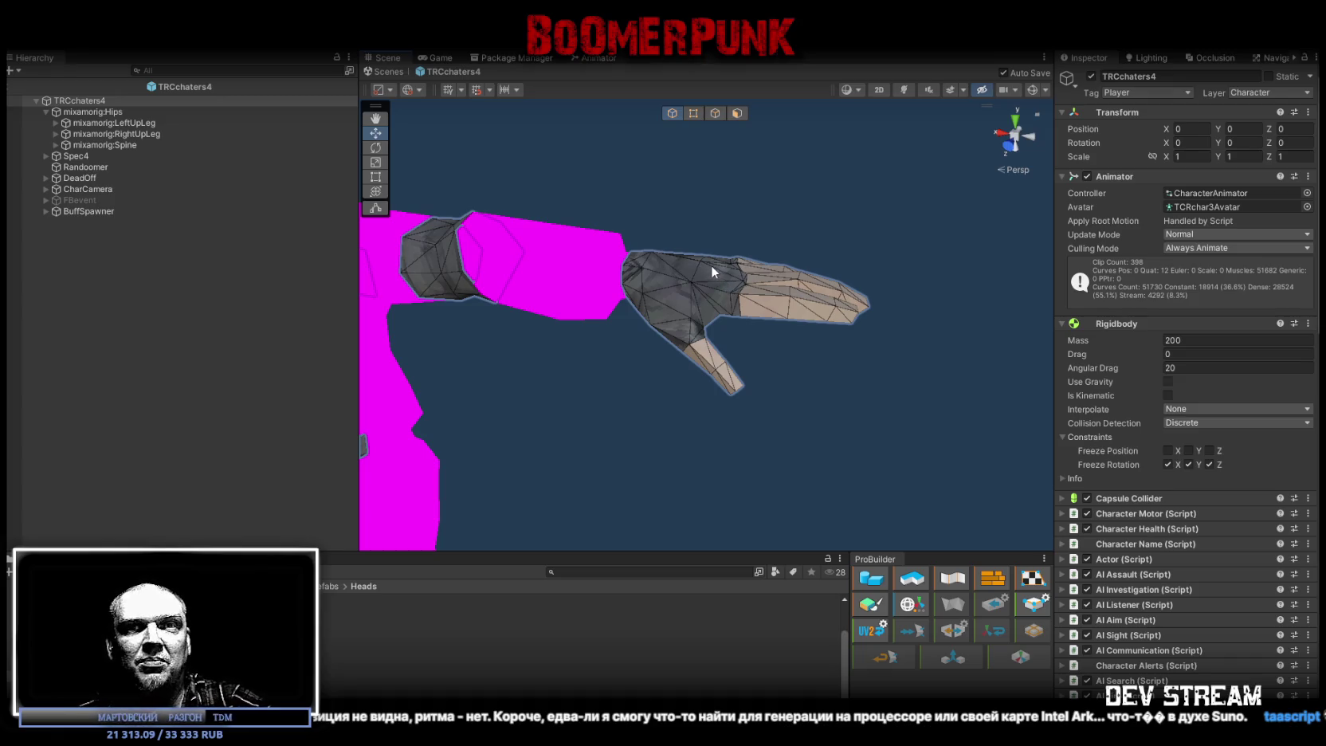
pyautogui.moveTo(766, 232); pyautogui.dragTo(777, 254)
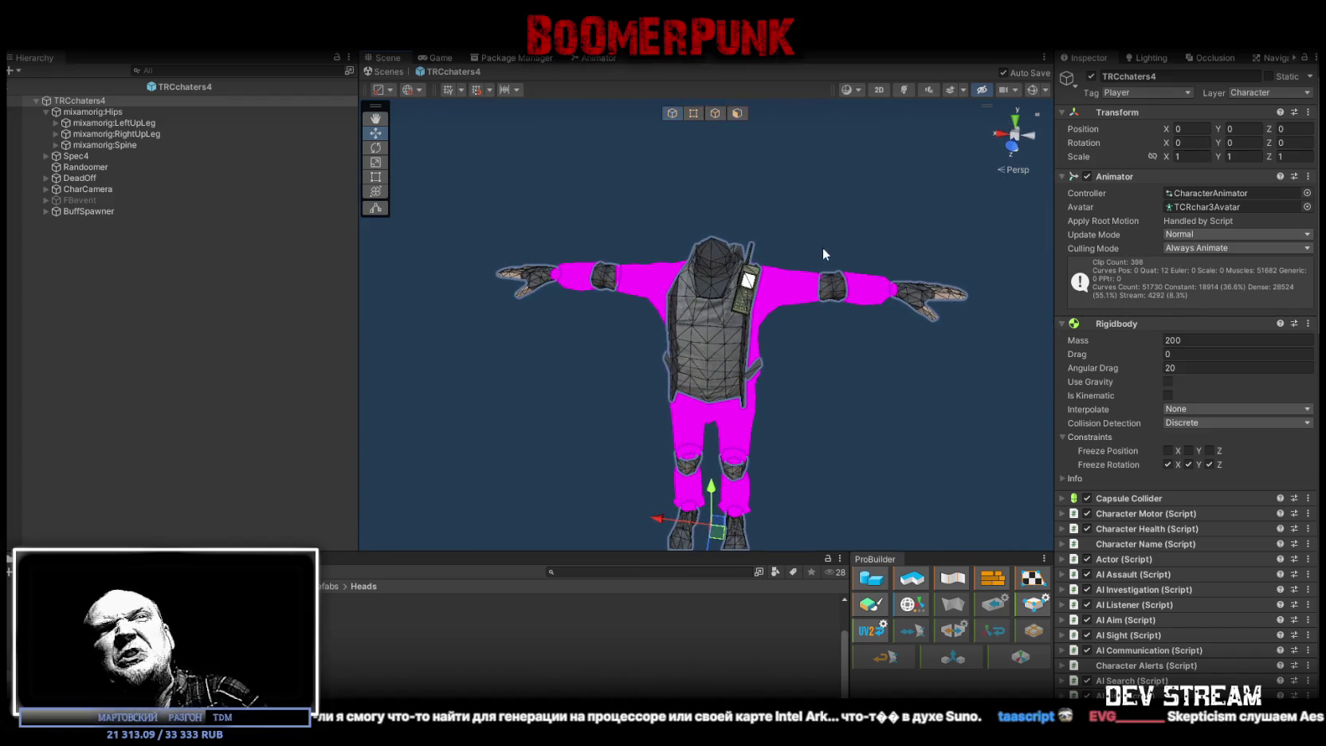
# - Run Setup hit colliders in TRCchaters4's Character Health script to create its HitBox child
pyautogui.click(146, 100)
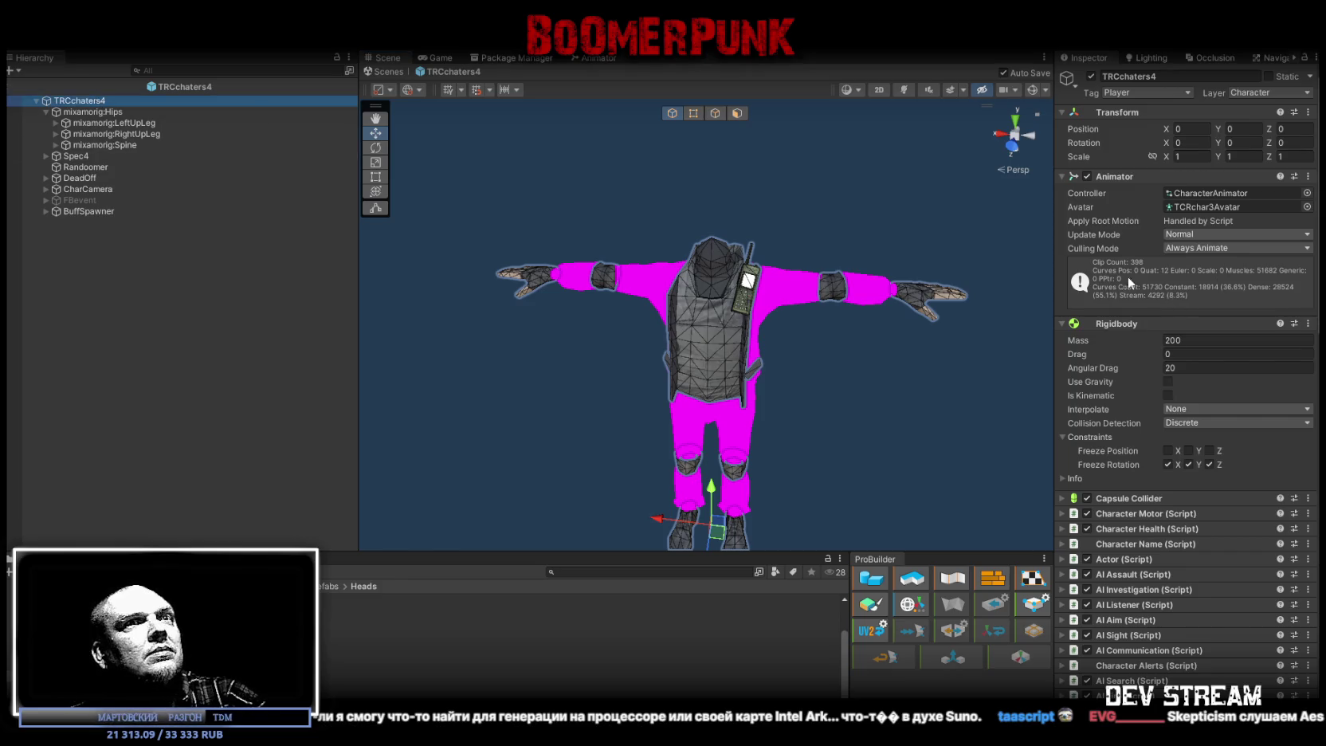
pyautogui.click(1076, 323)
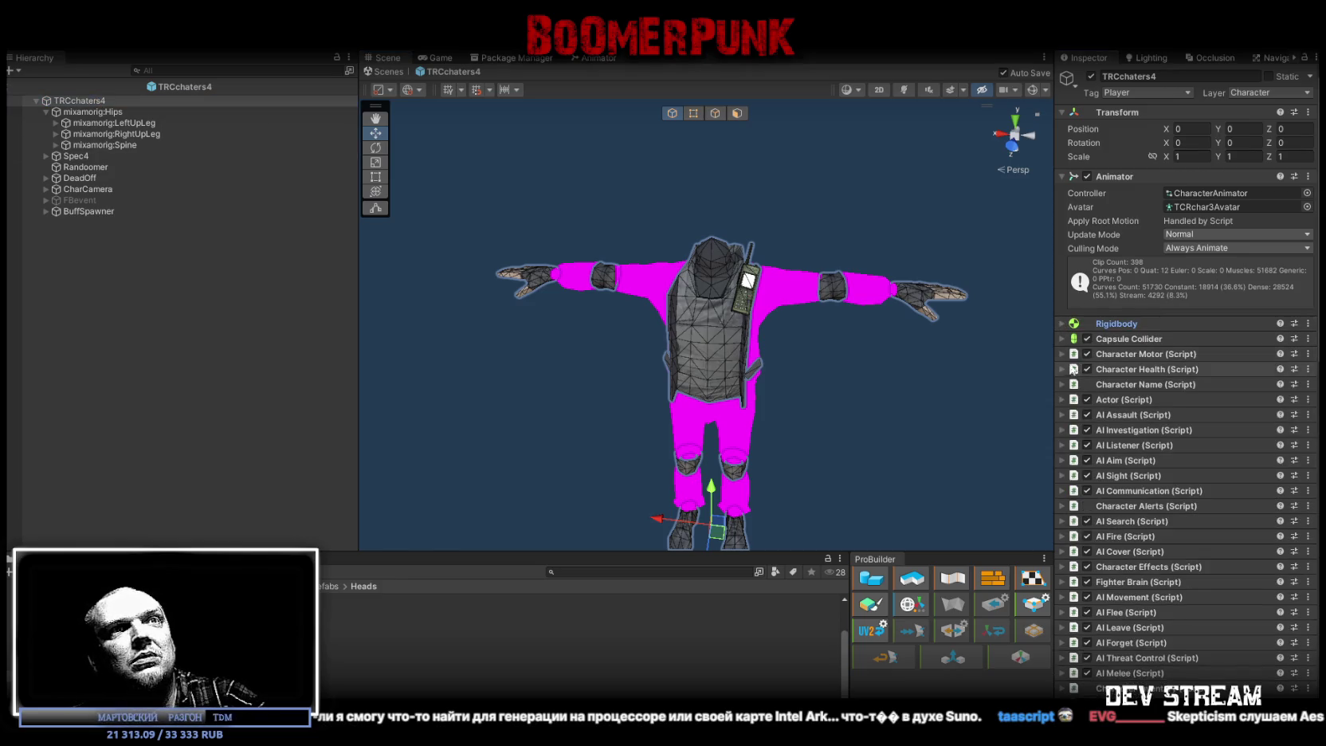
pyautogui.click(1072, 369)
pyautogui.scroll(-1, 1189, 427)
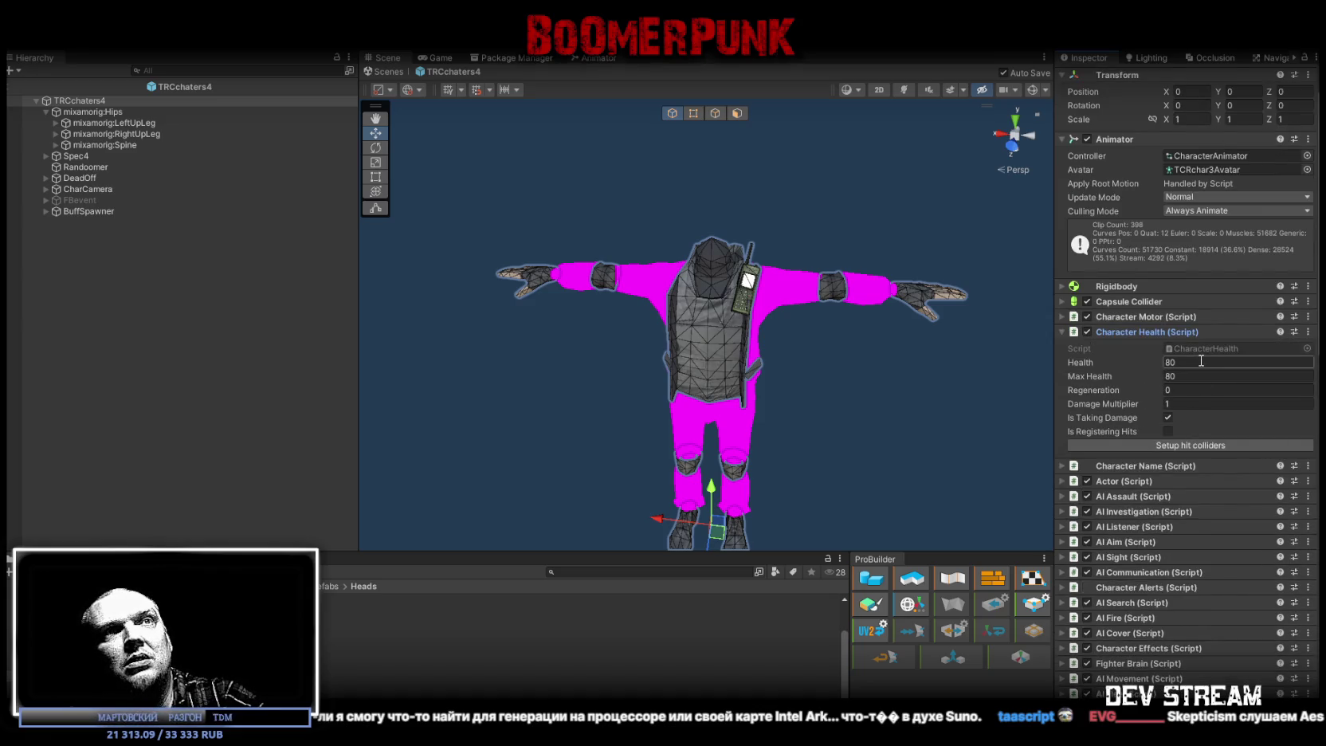
pyautogui.click(1177, 443)
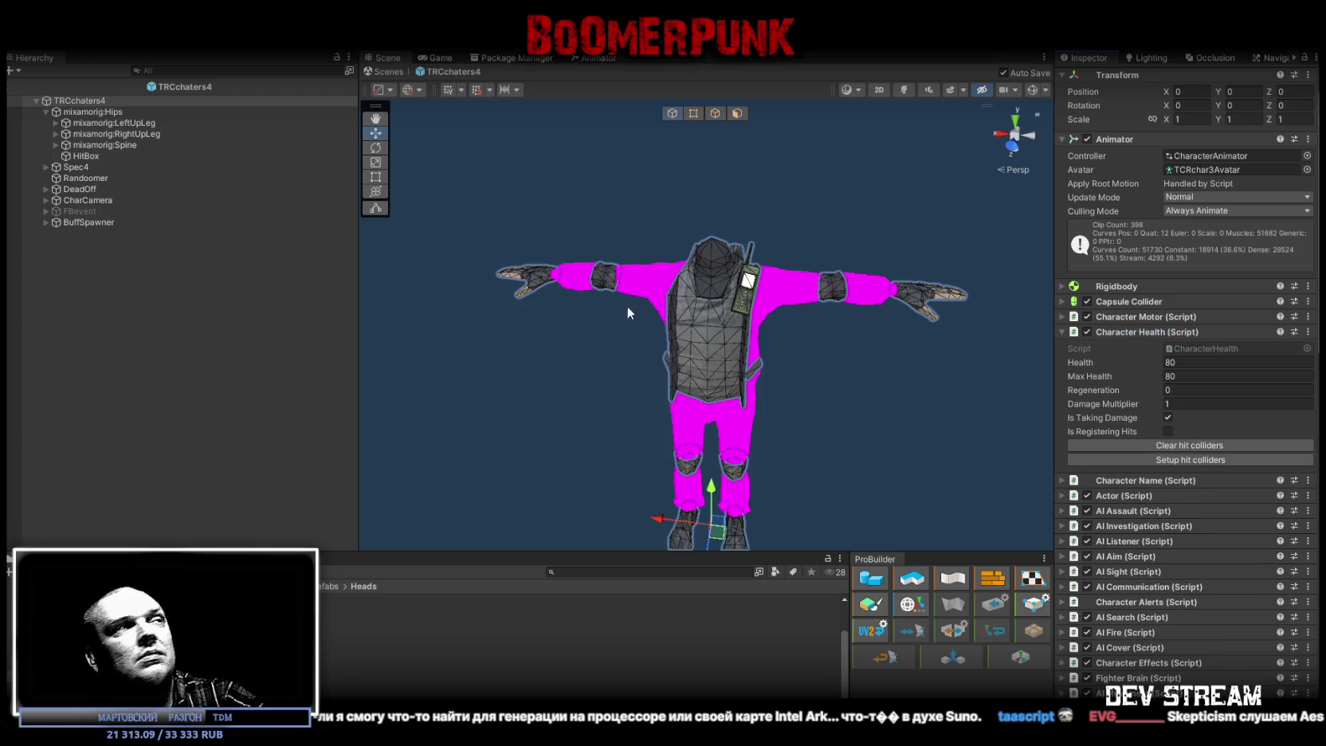
pyautogui.click(104, 112)
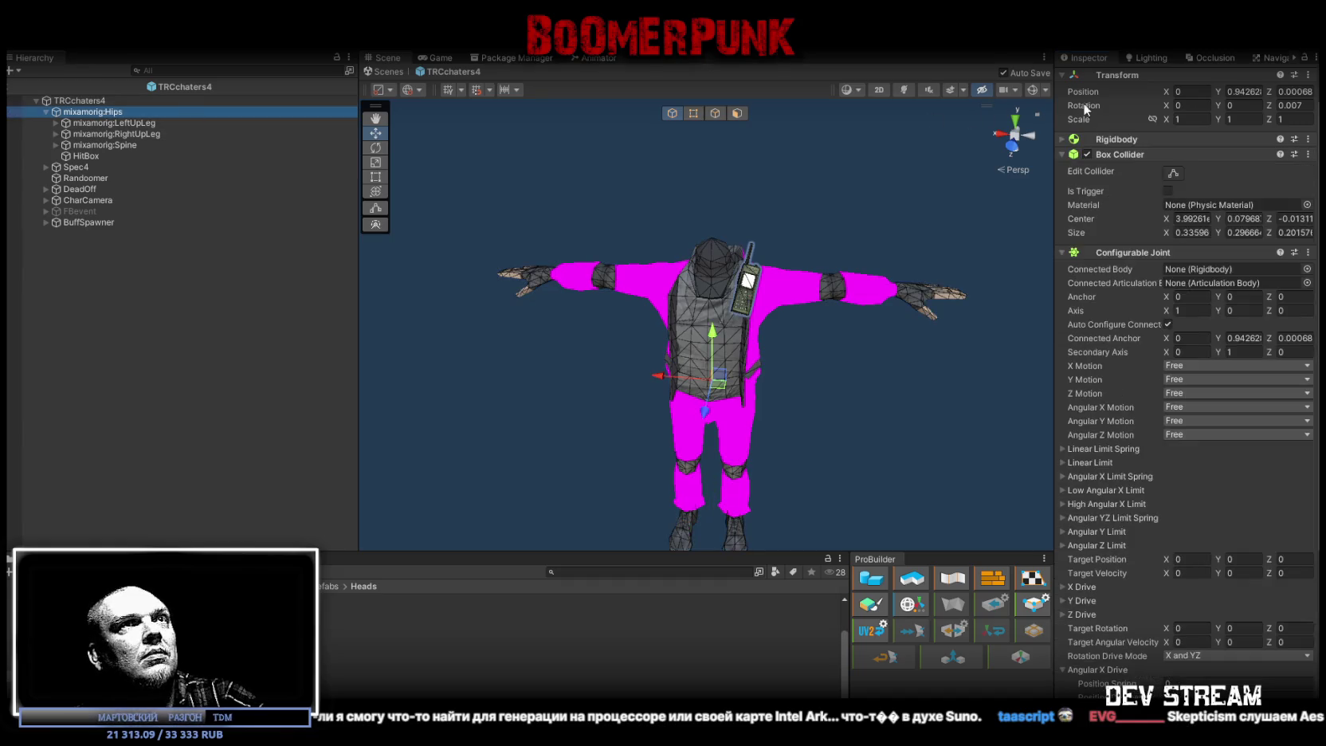
pyautogui.moveTo(939, 117)
pyautogui.mouseDown()
pyautogui.moveTo(817, 198)
pyautogui.moveTo(671, 199)
pyautogui.mouseUp()
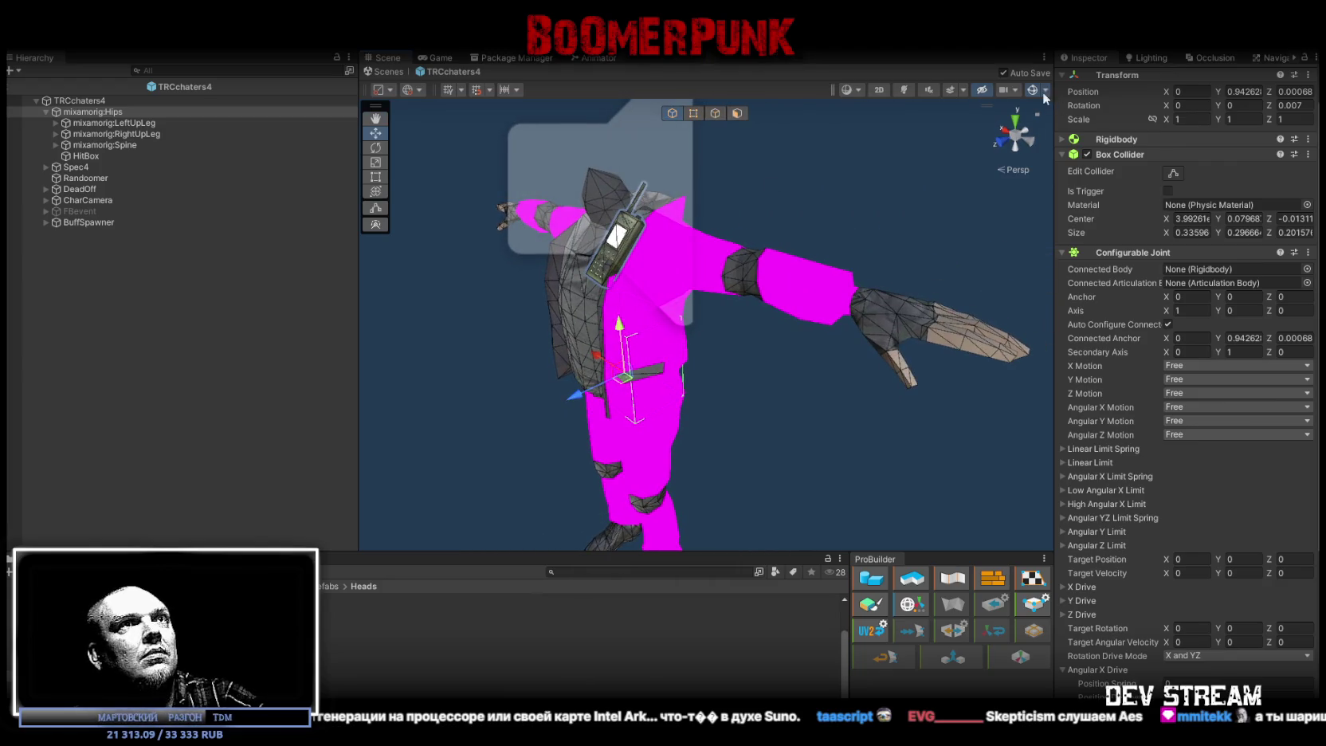
pyautogui.click(60, 156)
pyautogui.click(56, 178)
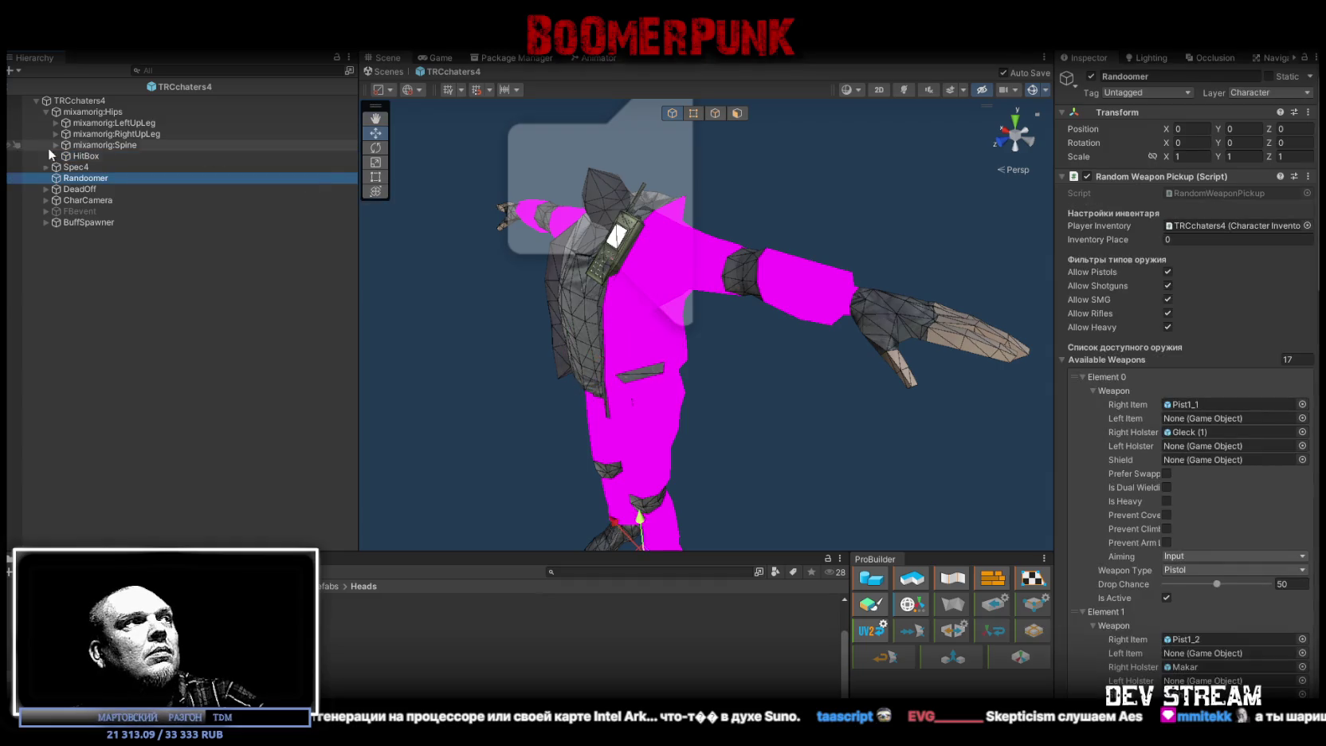
pyautogui.click(91, 165)
pyautogui.click(88, 157)
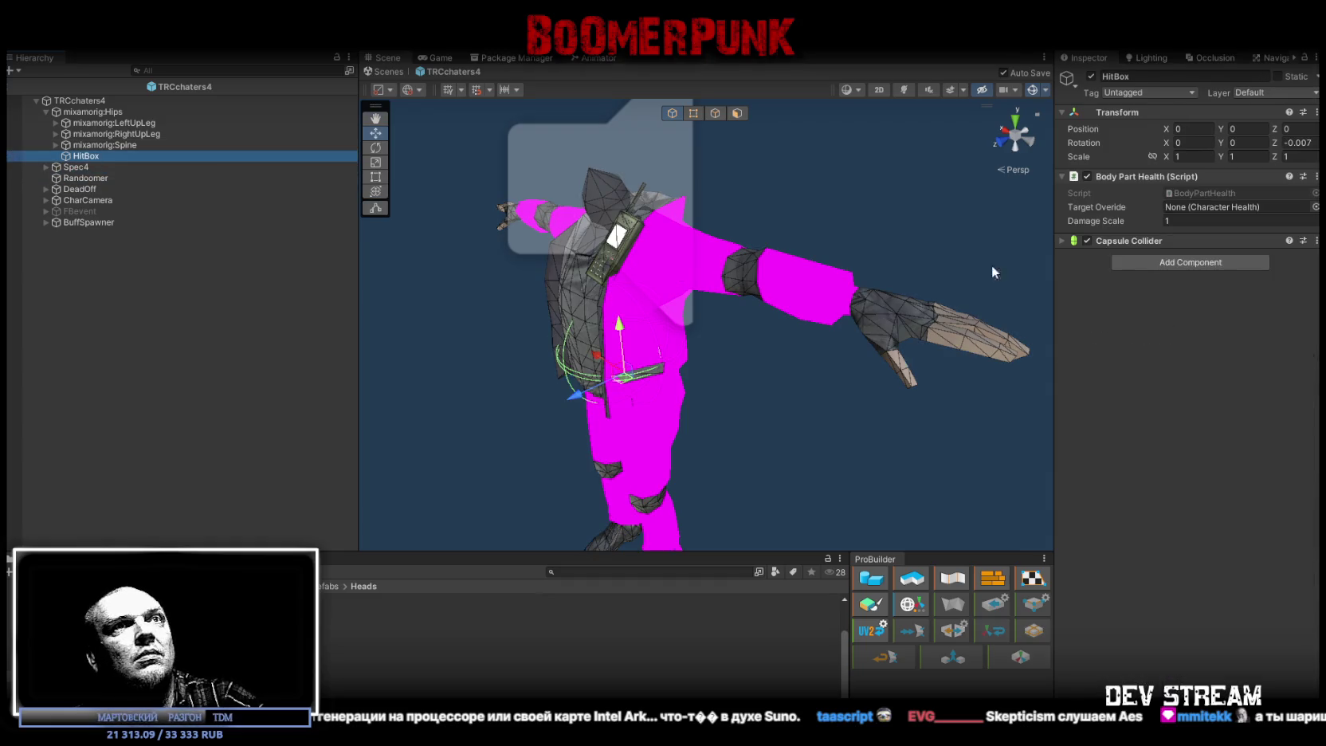
pyautogui.click(1062, 241)
pyautogui.click(101, 112)
pyautogui.moveTo(446, 239)
pyautogui.mouseDown()
pyautogui.moveTo(558, 207)
pyautogui.moveTo(518, 168)
pyautogui.moveTo(438, 140)
pyautogui.mouseUp()
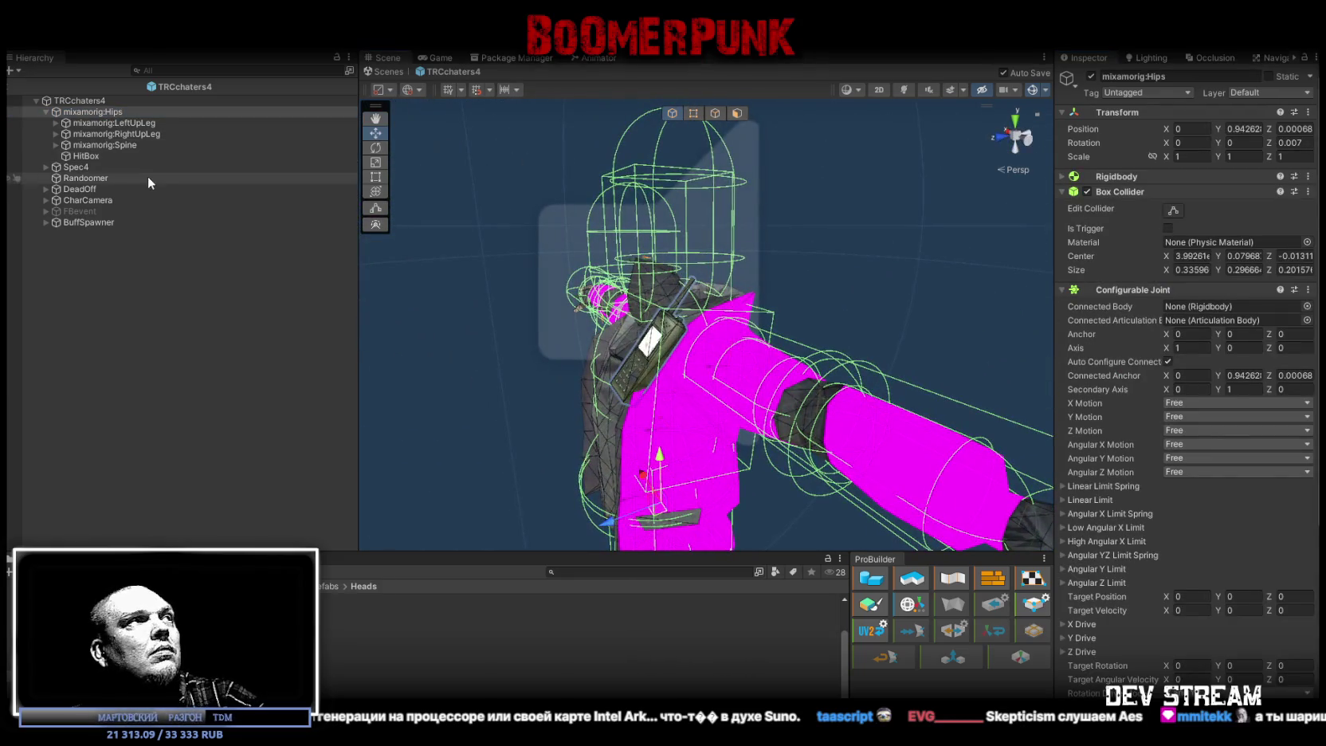
# - Expand the spine chain down to mixamorig:Neck and delete the HitBox under it
pyautogui.click(54, 145)
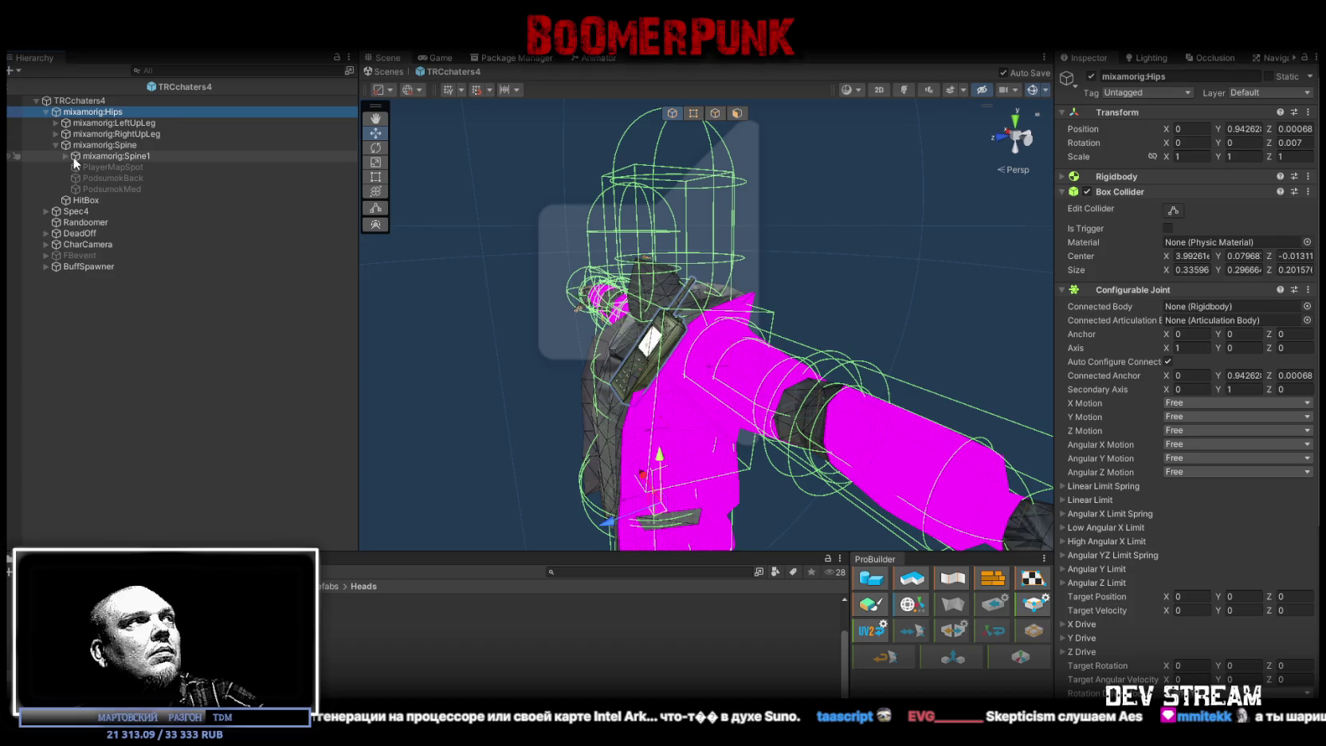
pyautogui.click(65, 156)
pyautogui.click(76, 167)
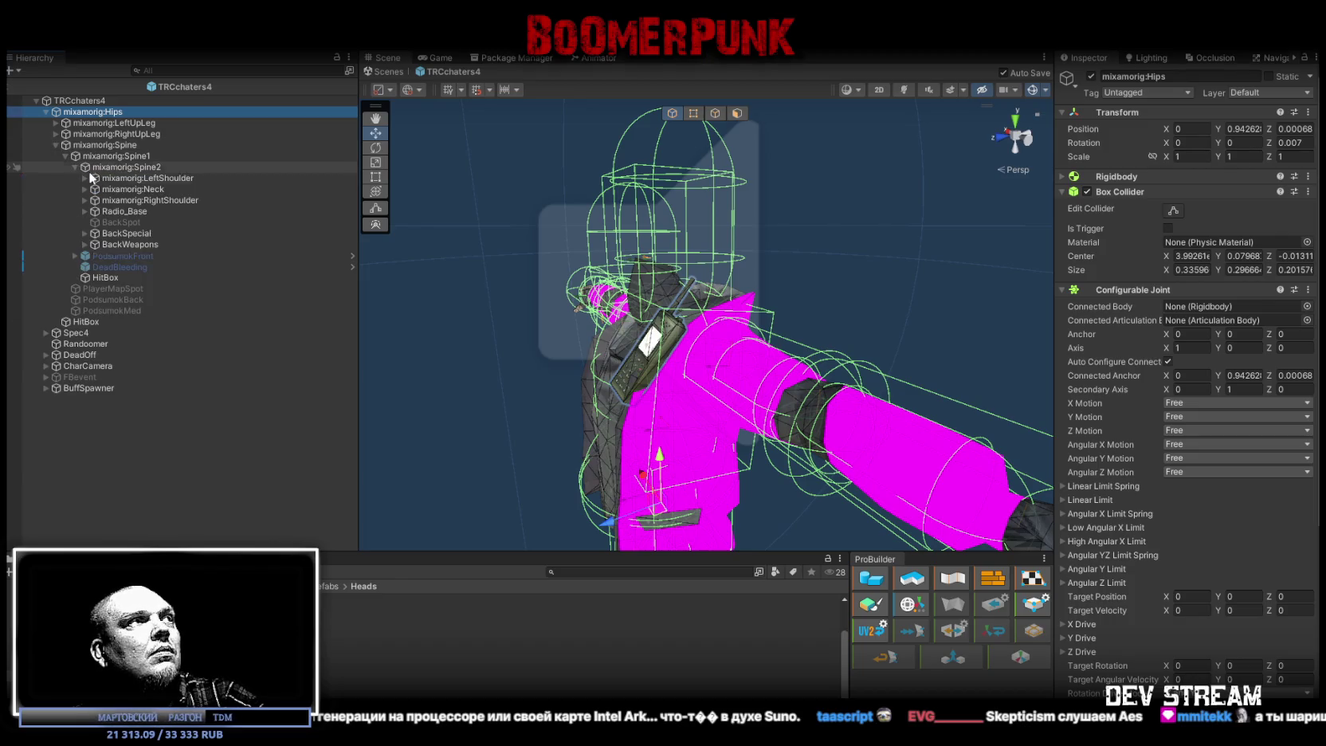
pyautogui.click(85, 189)
pyautogui.click(120, 223)
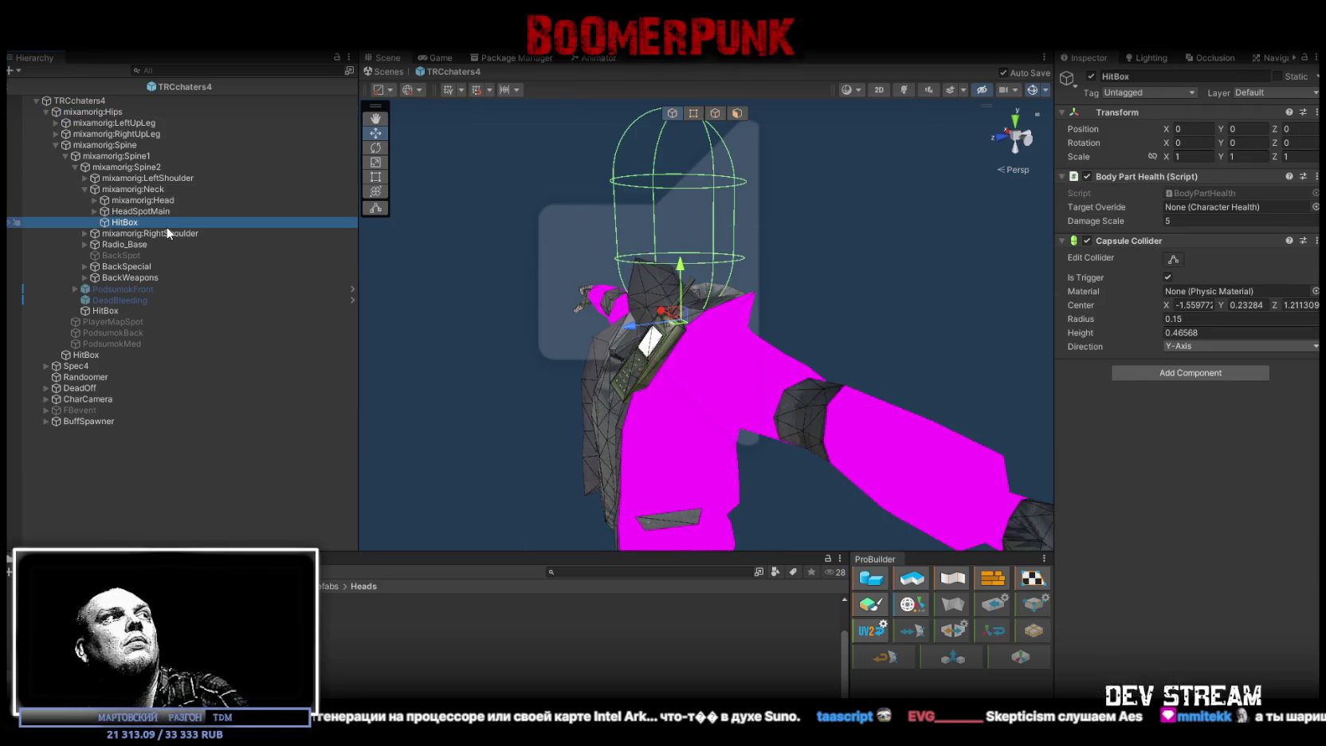
pyautogui.press('Delete')
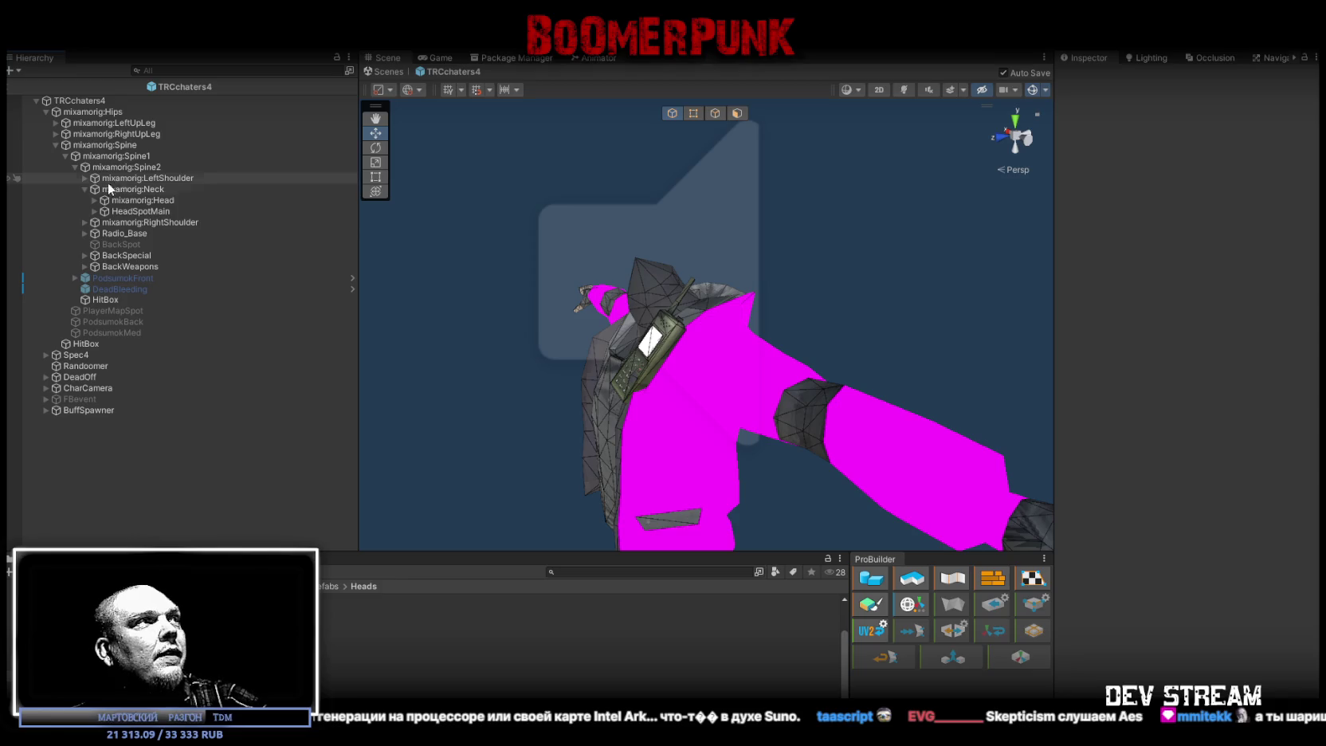
# - Compare the Neck and Head bones, orbiting the view around the character's head
pyautogui.click(119, 189)
pyautogui.click(139, 200)
pyautogui.click(132, 189)
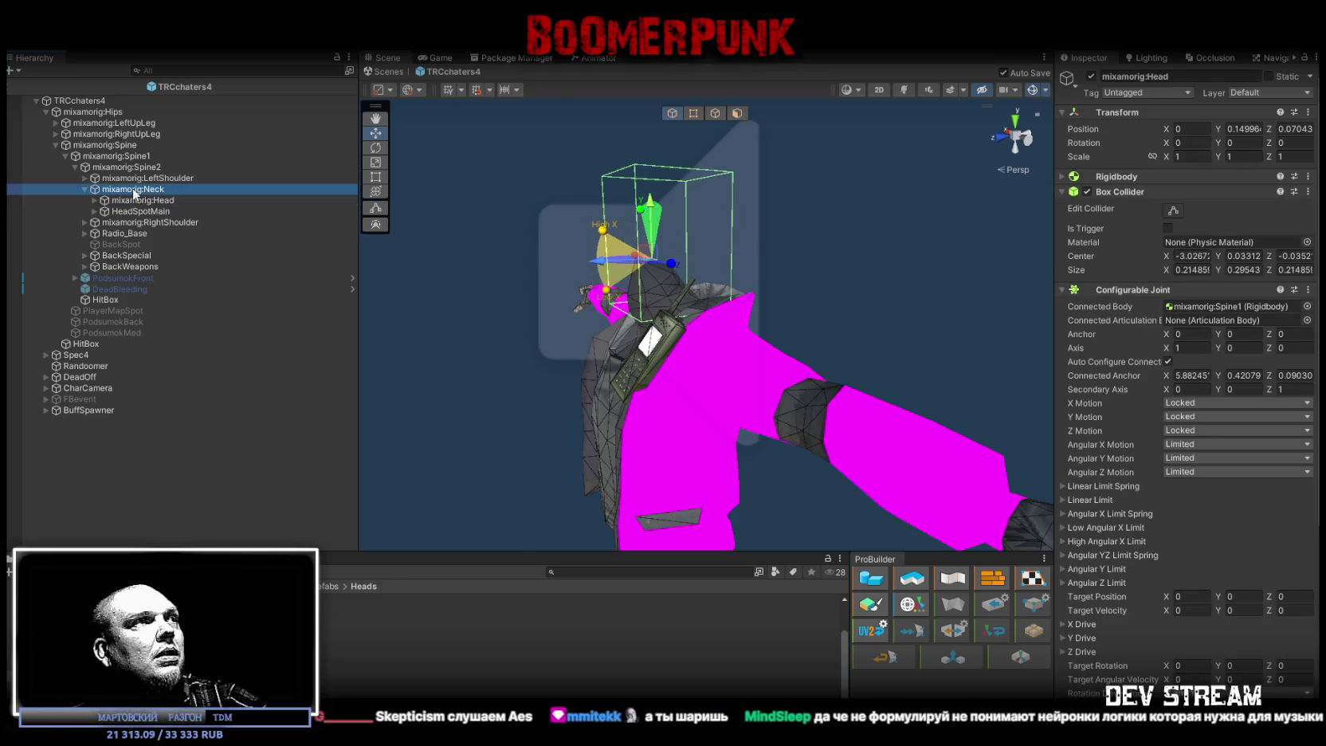
pyautogui.click(141, 199)
pyautogui.moveTo(479, 279)
pyautogui.mouseDown()
pyautogui.moveTo(342, 247)
pyautogui.moveTo(347, 206)
pyautogui.moveTo(521, 247)
pyautogui.moveTo(441, 365)
pyautogui.mouseUp()
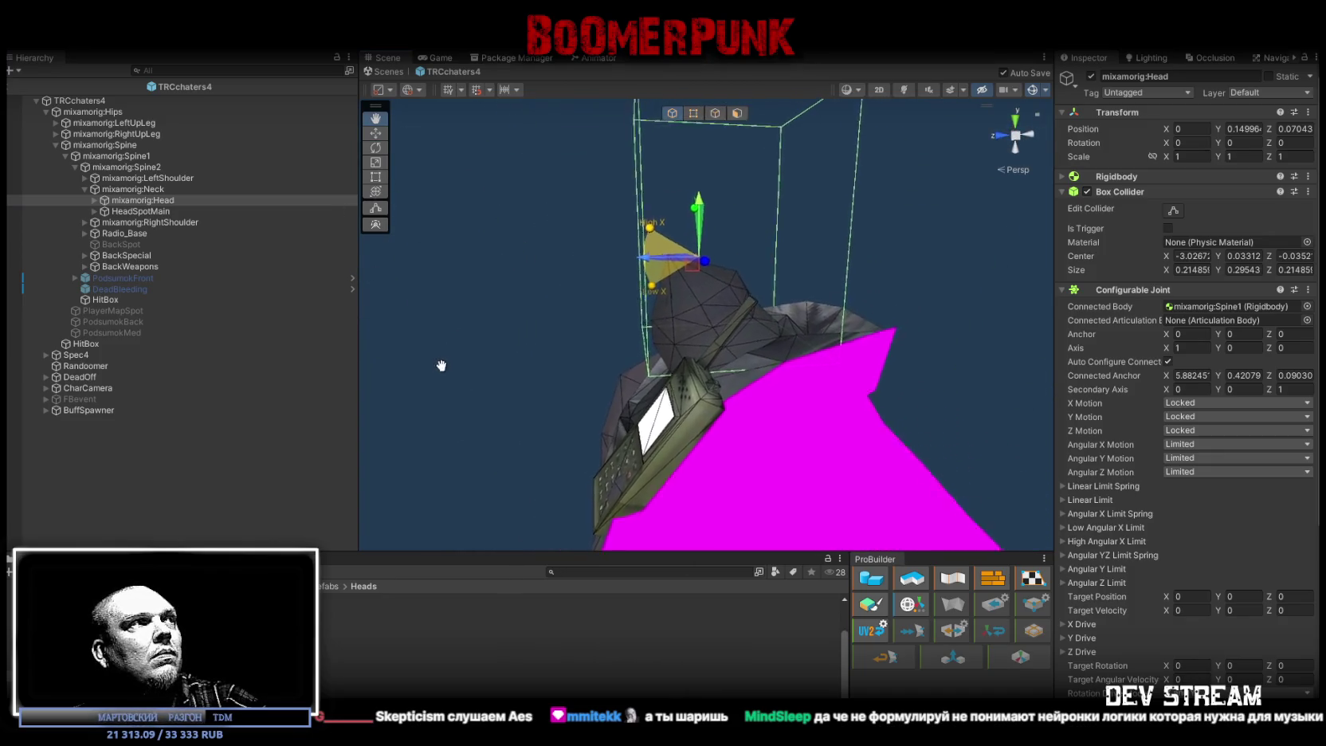
pyautogui.click(139, 211)
pyautogui.click(142, 191)
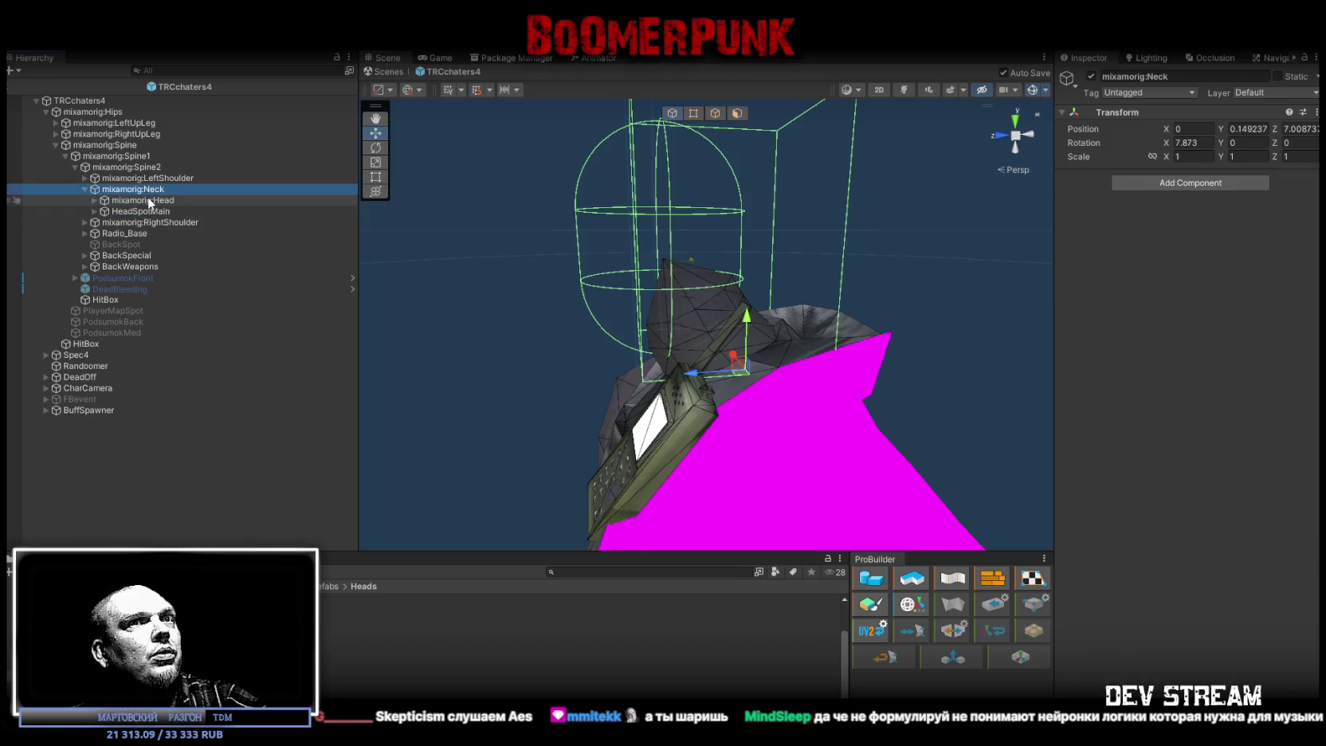
pyautogui.click(147, 199)
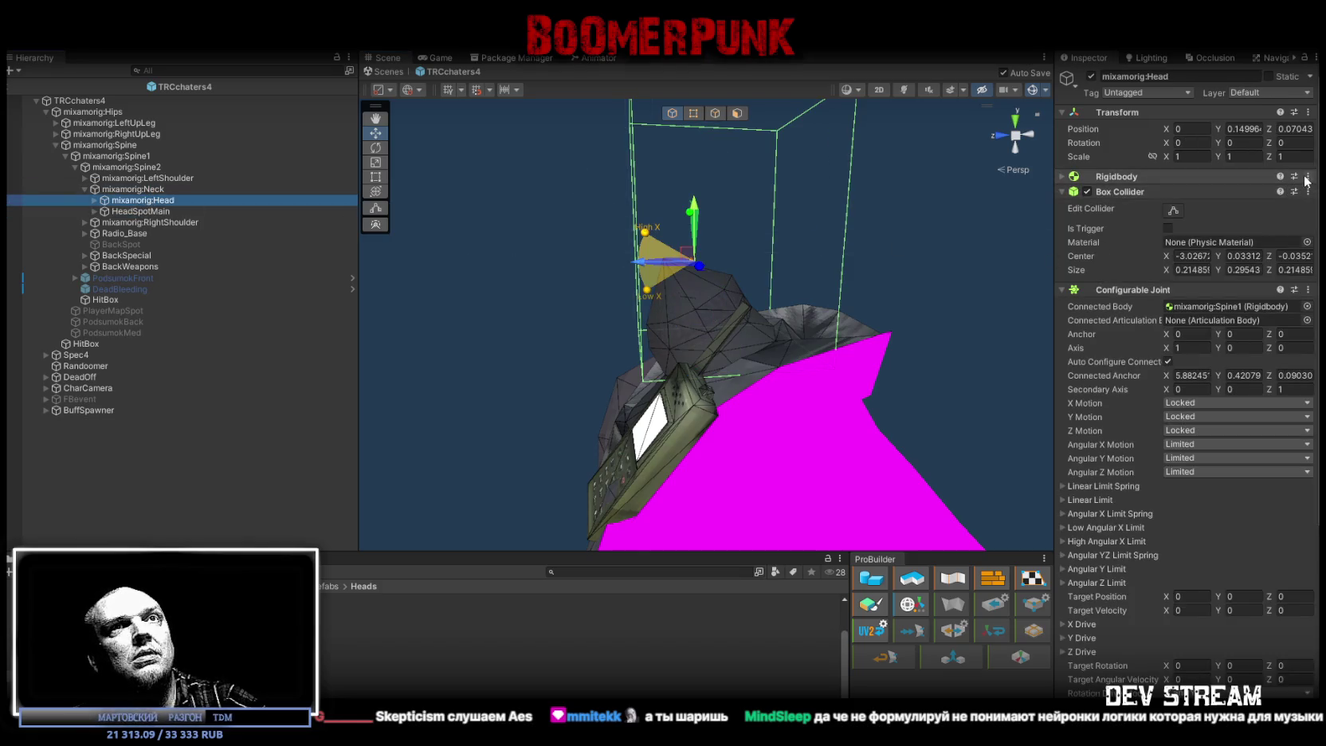
# - Copy the Head's Rigidbody and paste it onto mixamorig:Neck as a new component
pyautogui.click(1307, 179)
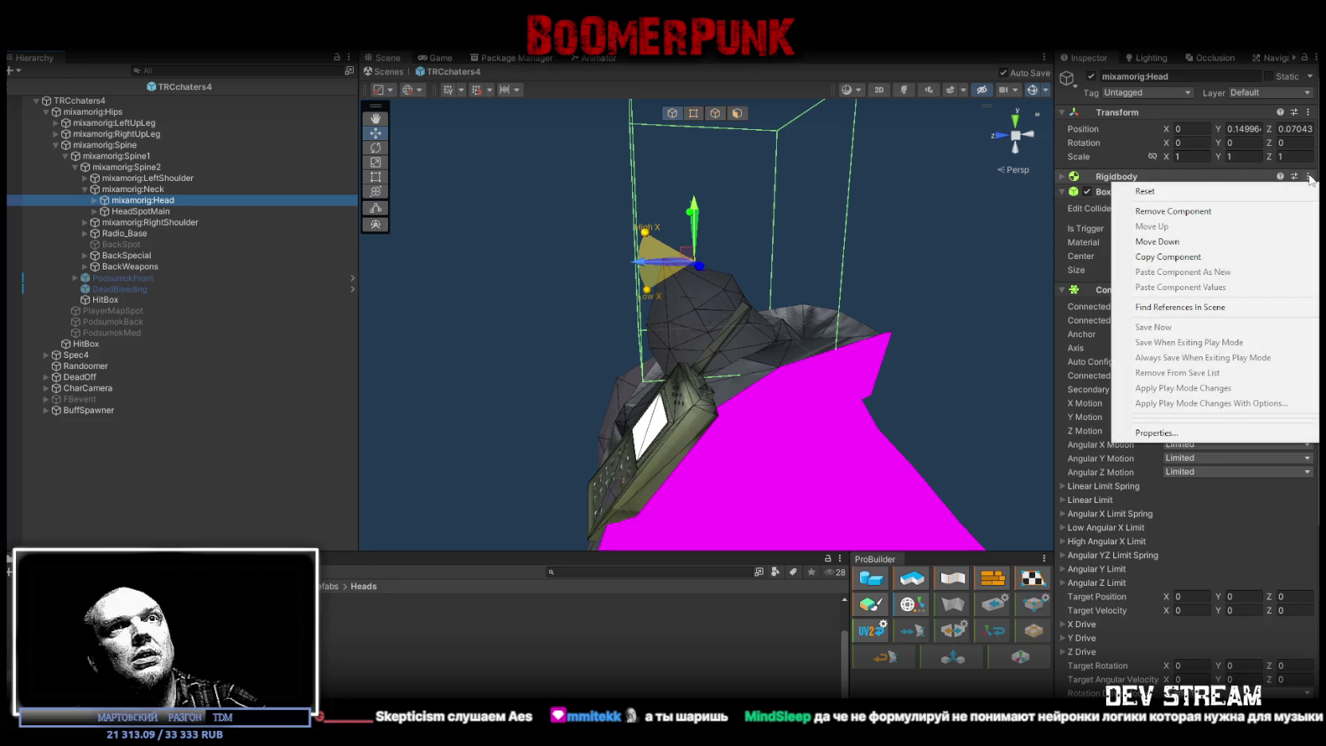
pyautogui.click(1165, 257)
pyautogui.click(144, 190)
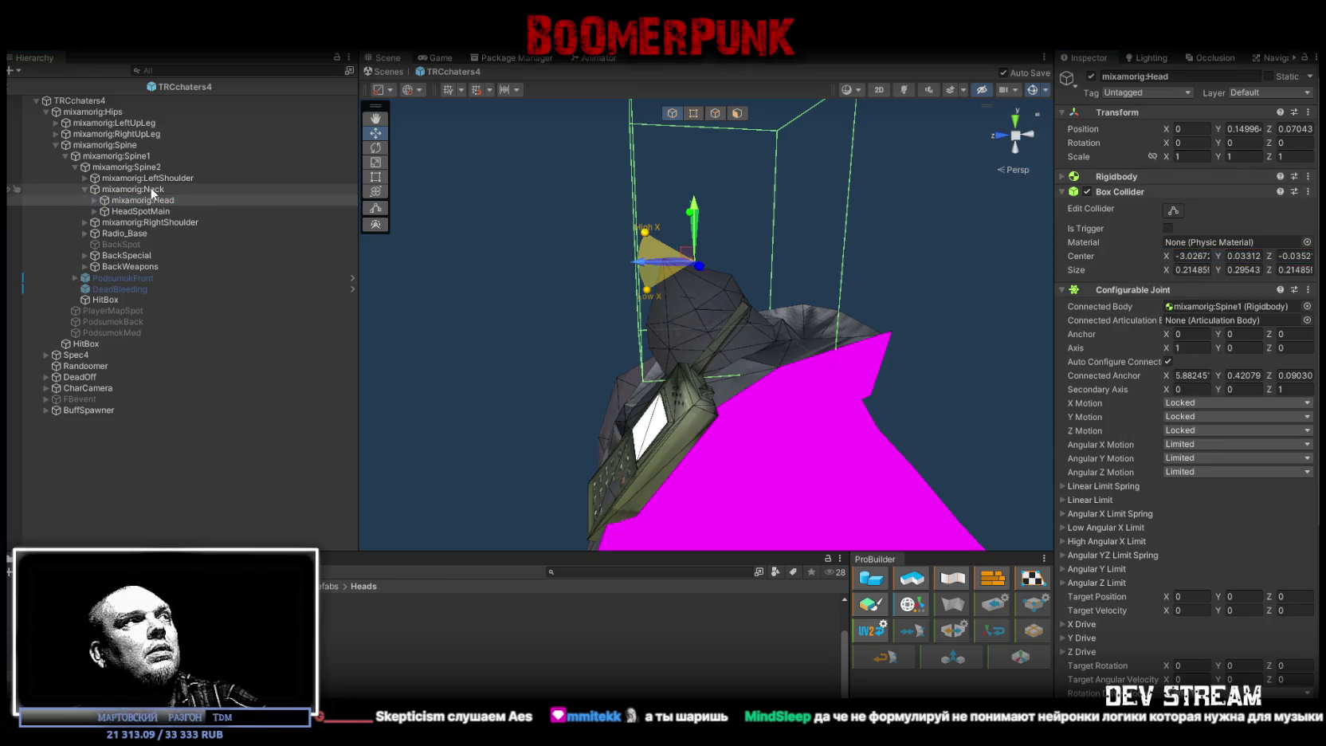
pyautogui.rightClick(1113, 113)
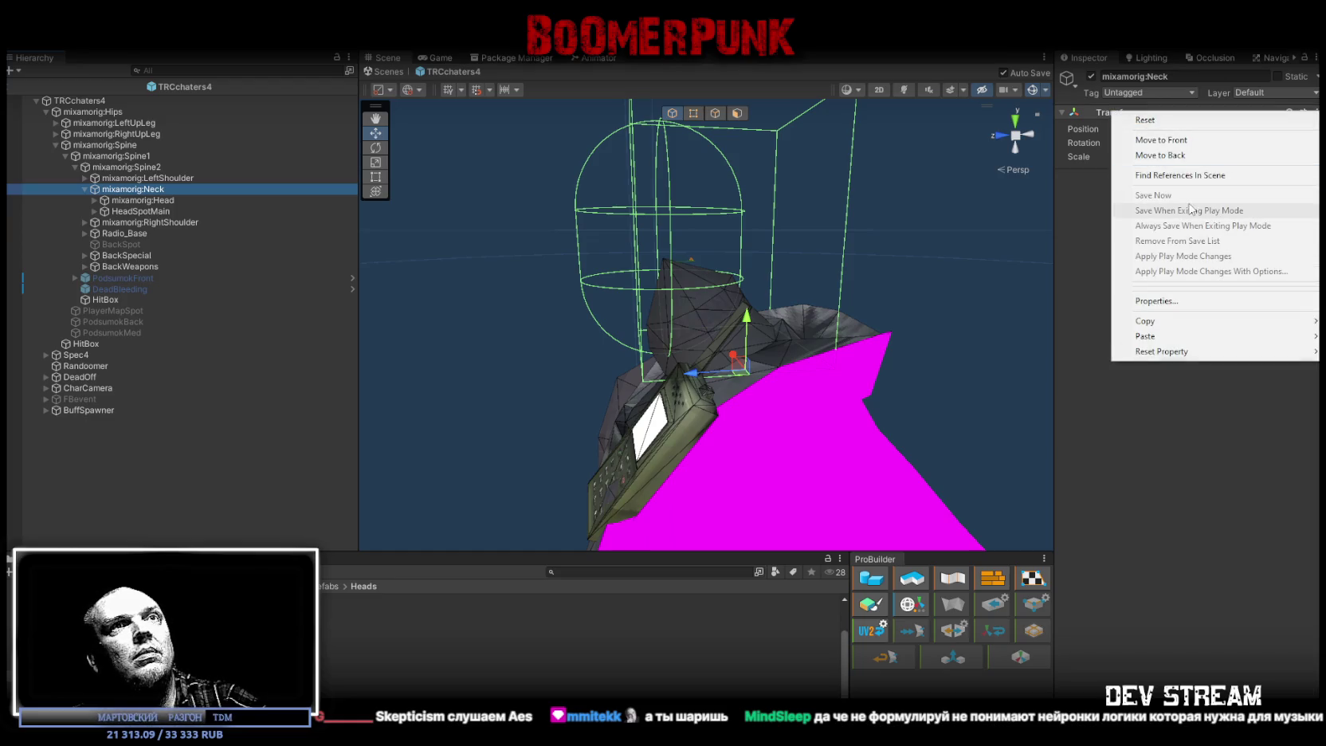
pyautogui.moveTo(1171, 341)
pyautogui.click(1039, 402)
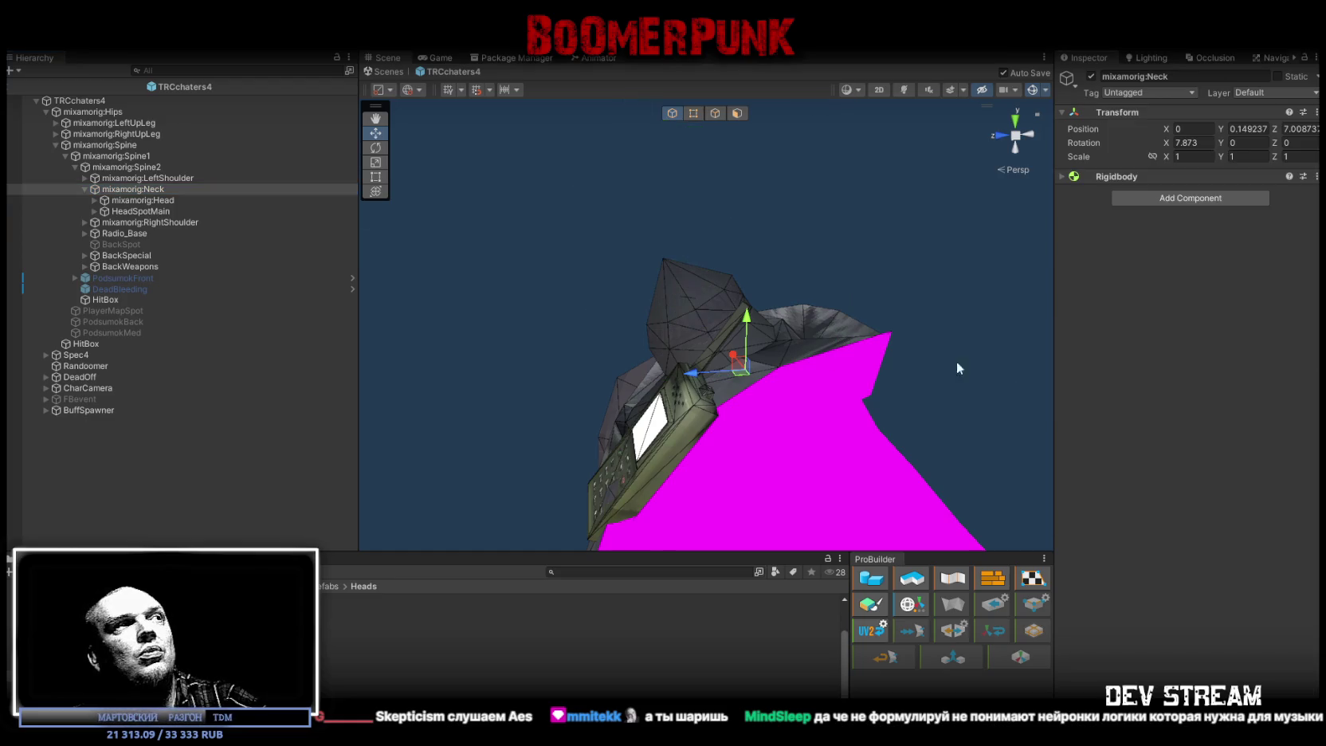
# - Copy the Head's Box Collider and paste it onto the Neck
pyautogui.click(231, 200)
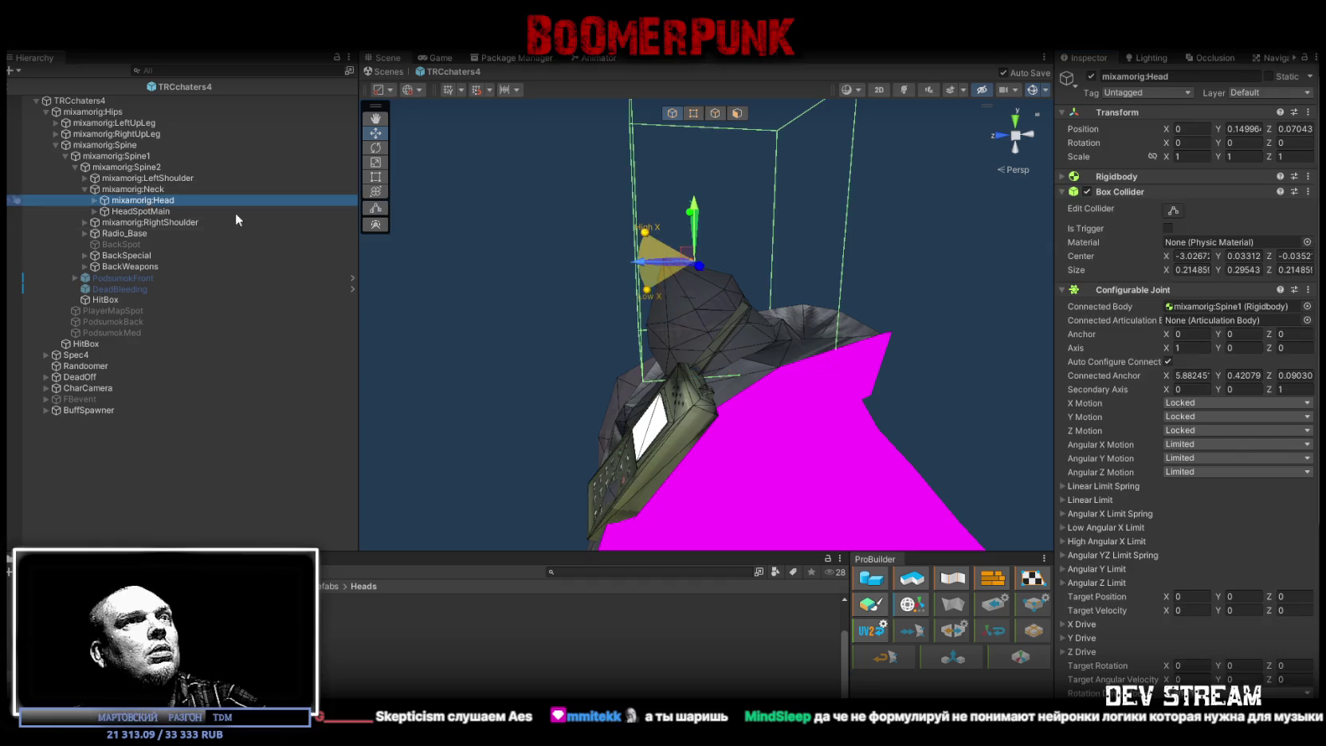
pyautogui.click(1308, 192)
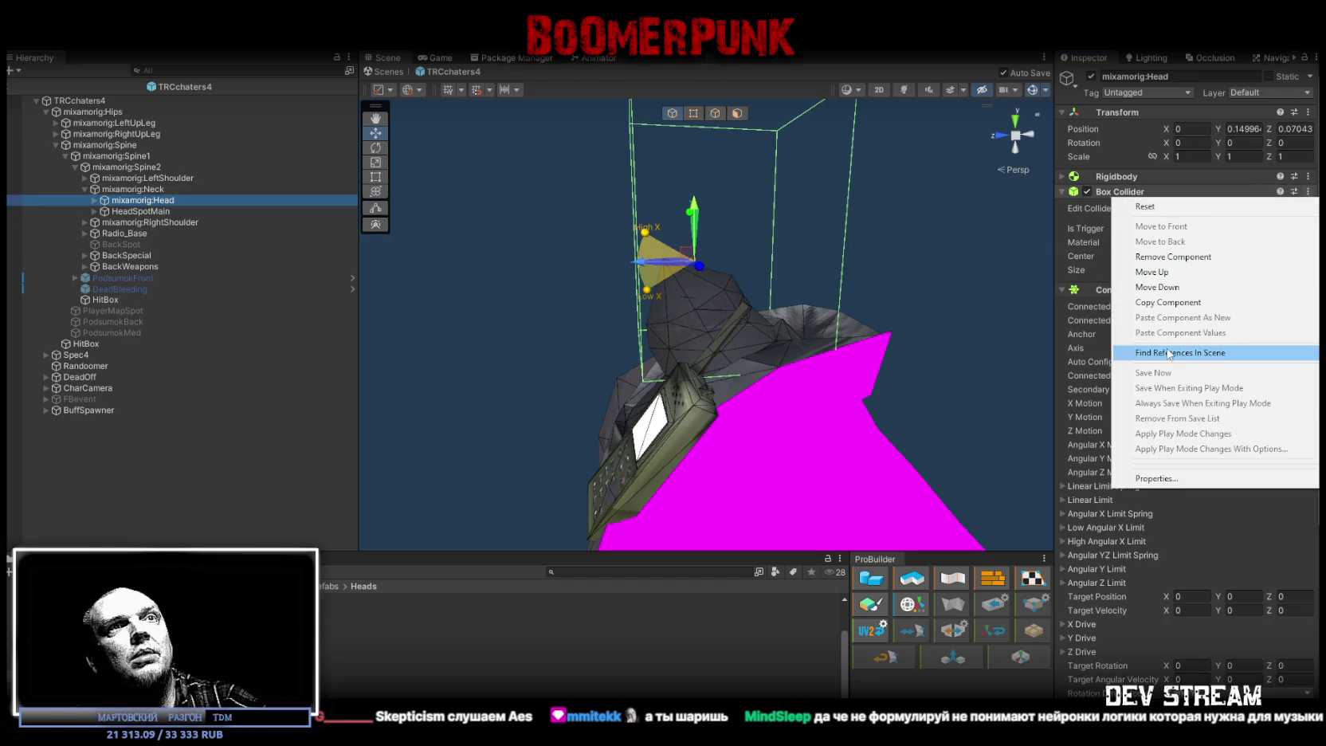
pyautogui.click(1170, 303)
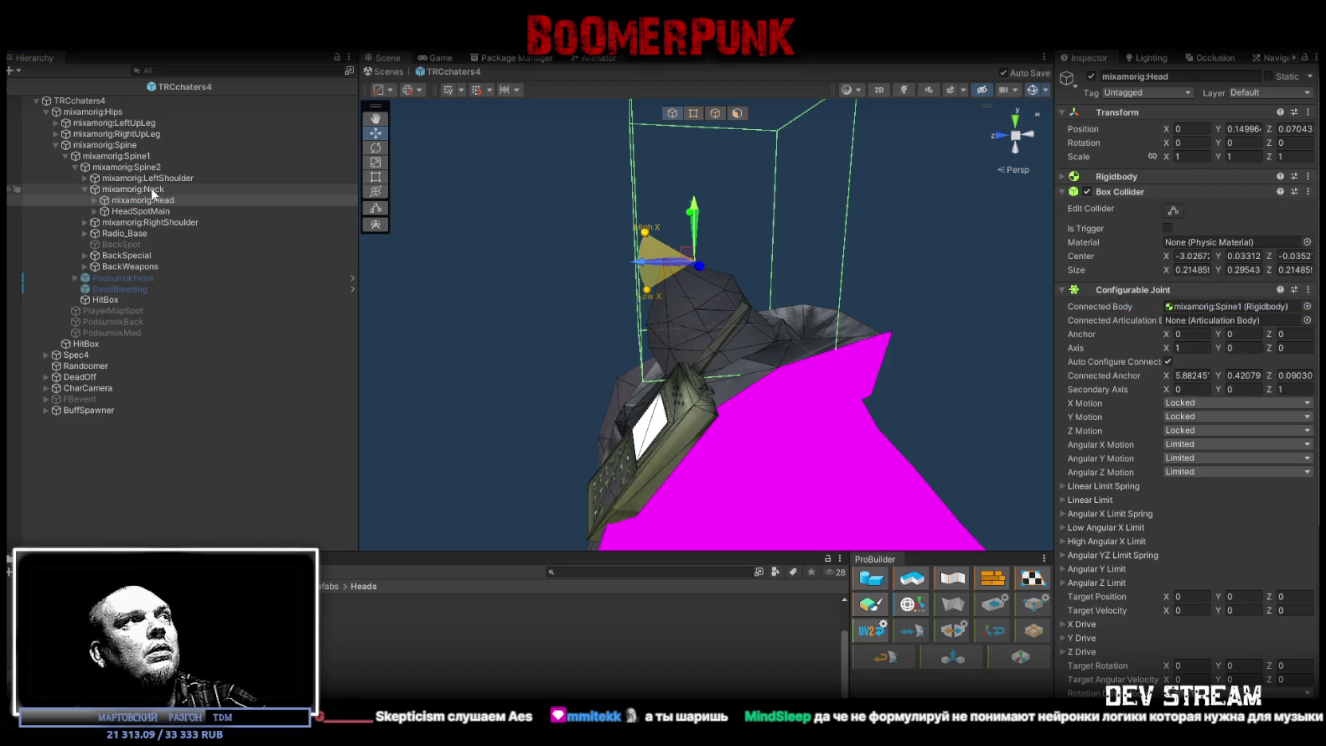
pyautogui.click(133, 189)
pyautogui.rightClick(1111, 177)
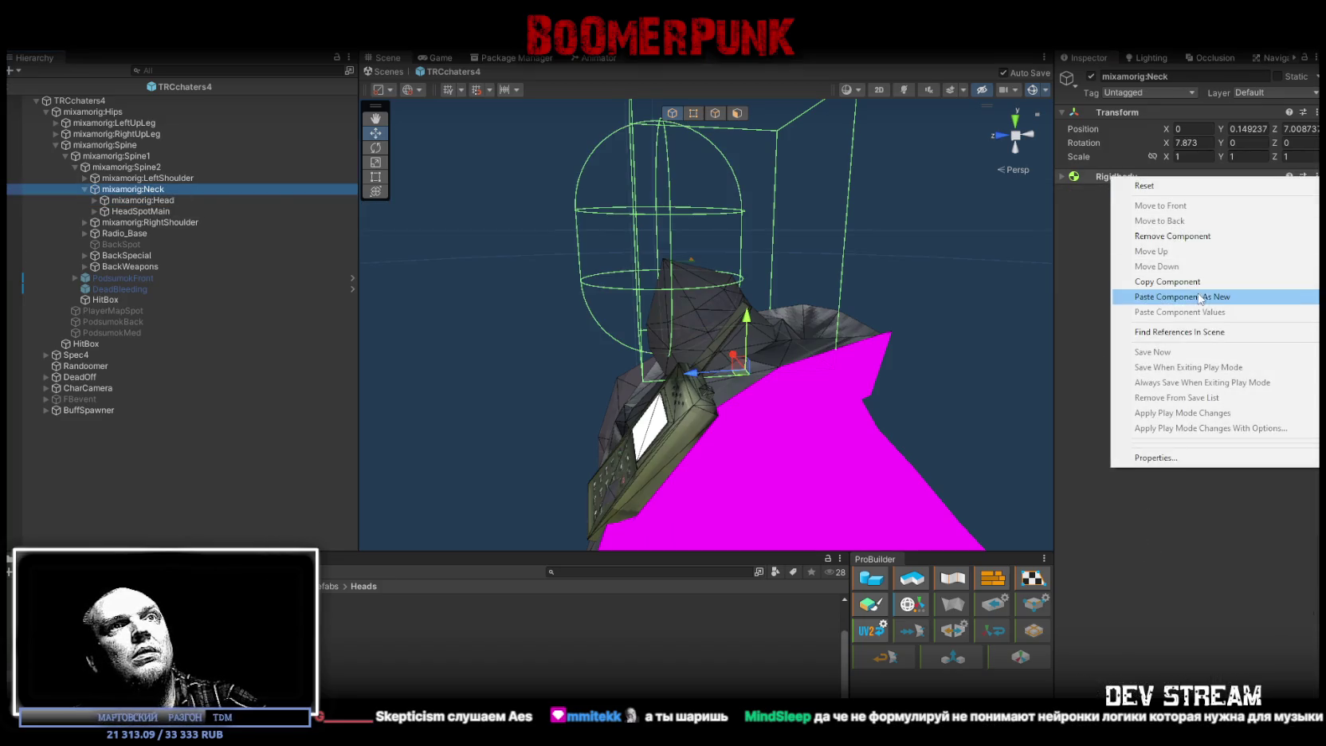
pyautogui.click(1148, 295)
# - Copy the Head's Configurable Joint and paste it onto the Neck
pyautogui.click(171, 200)
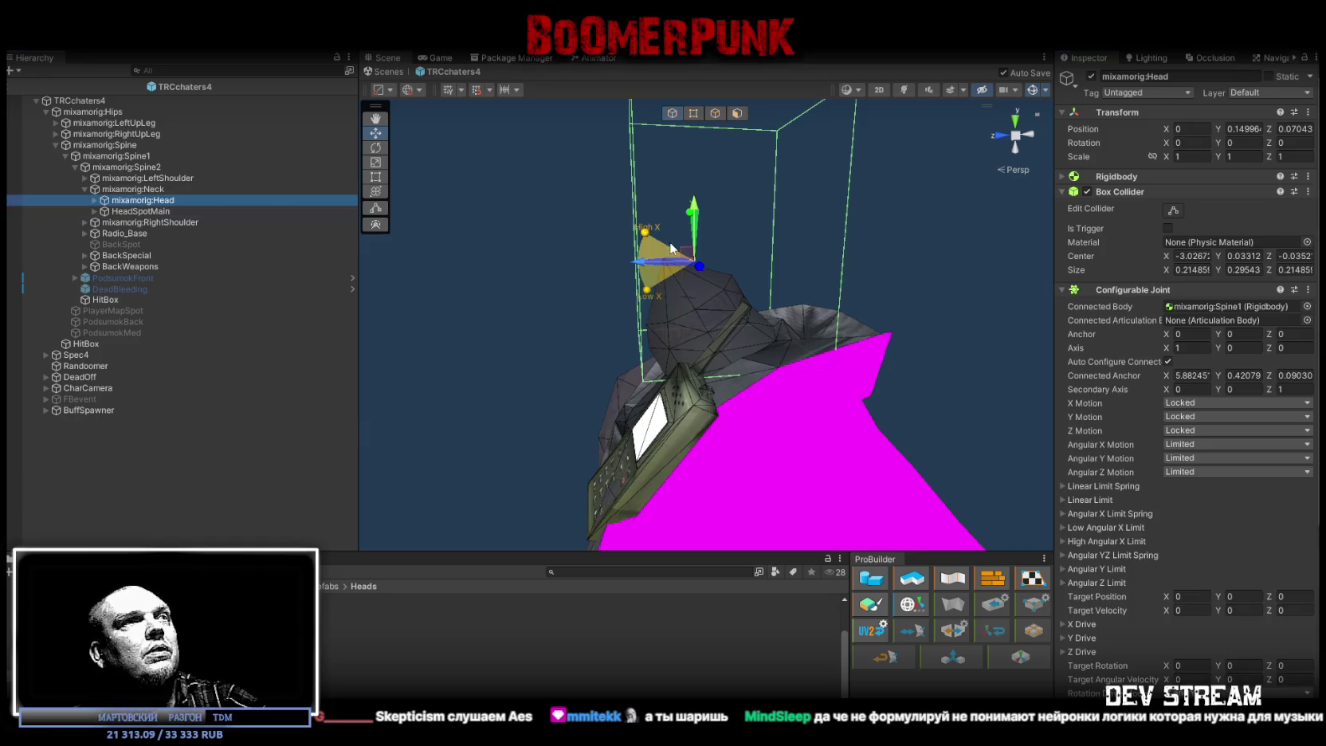
pyautogui.click(1307, 291)
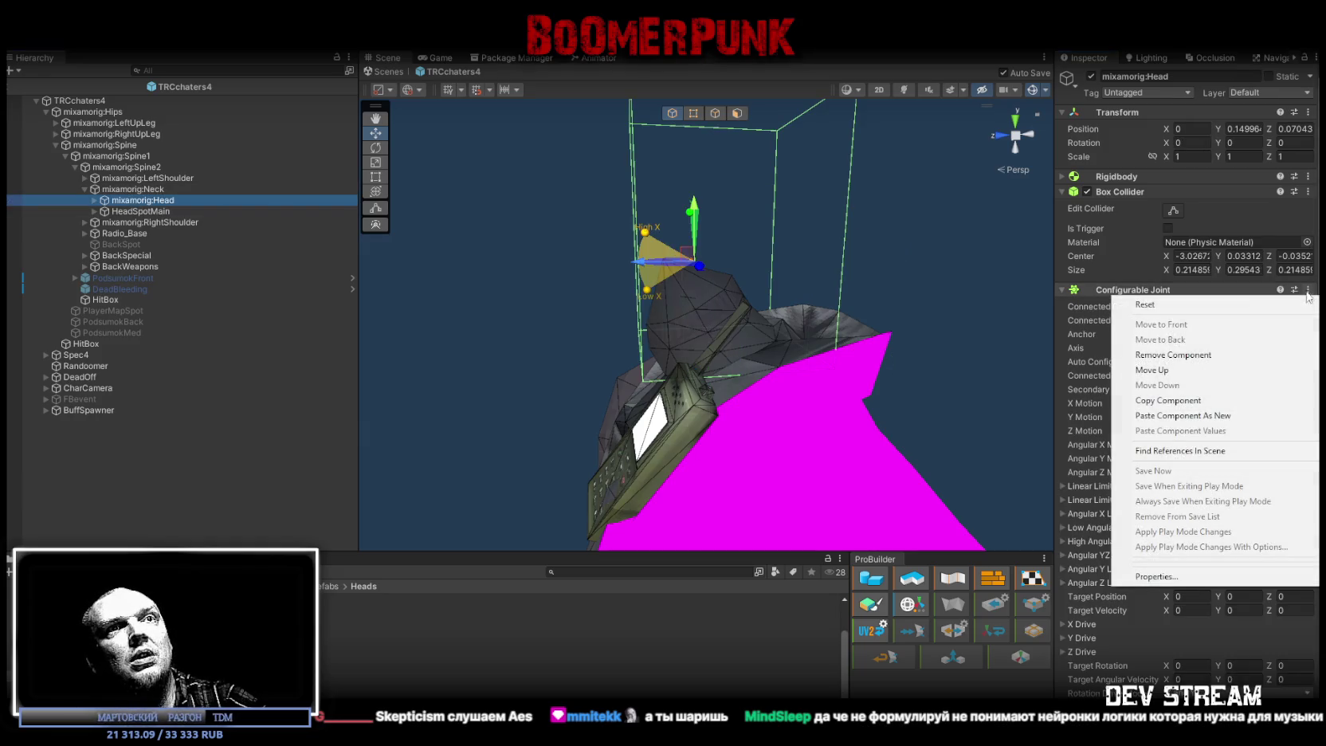
pyautogui.click(1175, 404)
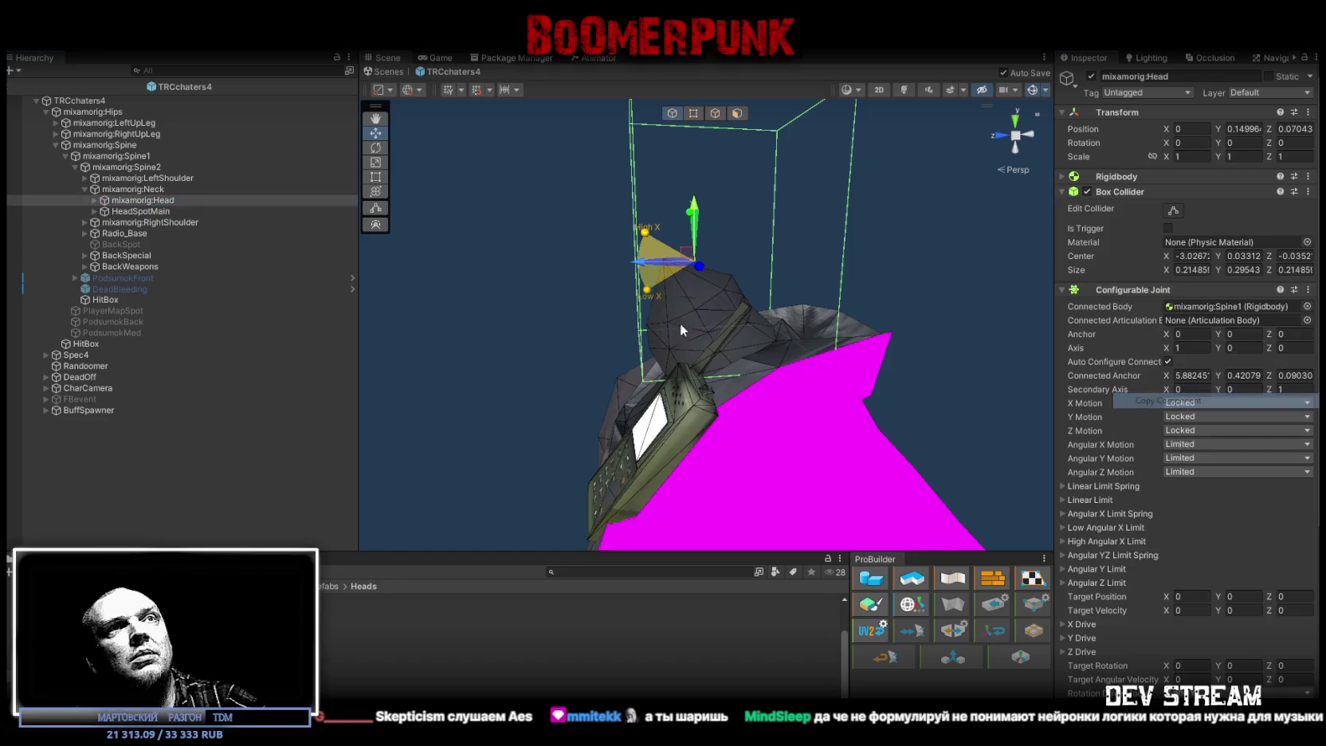
pyautogui.click(132, 189)
pyautogui.click(1308, 191)
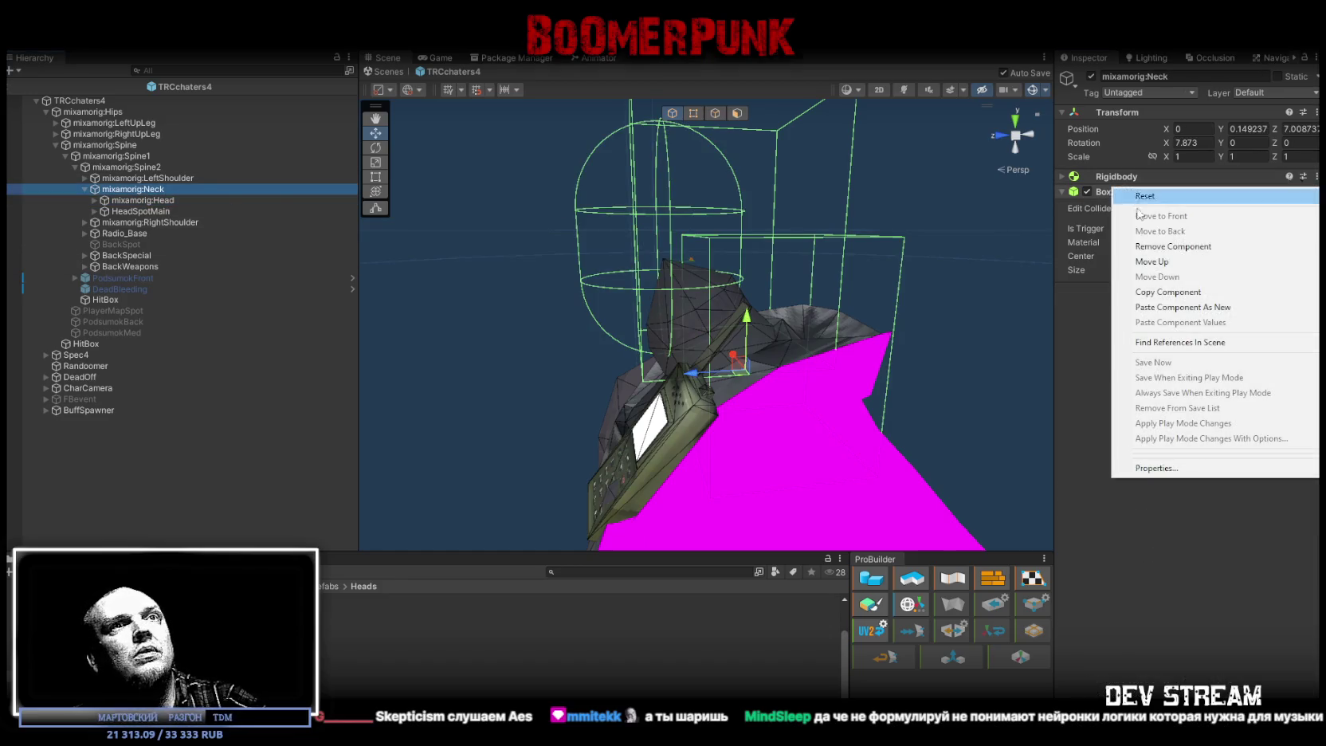
pyautogui.click(1167, 310)
# - Remove the Configurable Joint, Box Collider and Rigidbody from the Head, then check the Neck
pyautogui.click(156, 200)
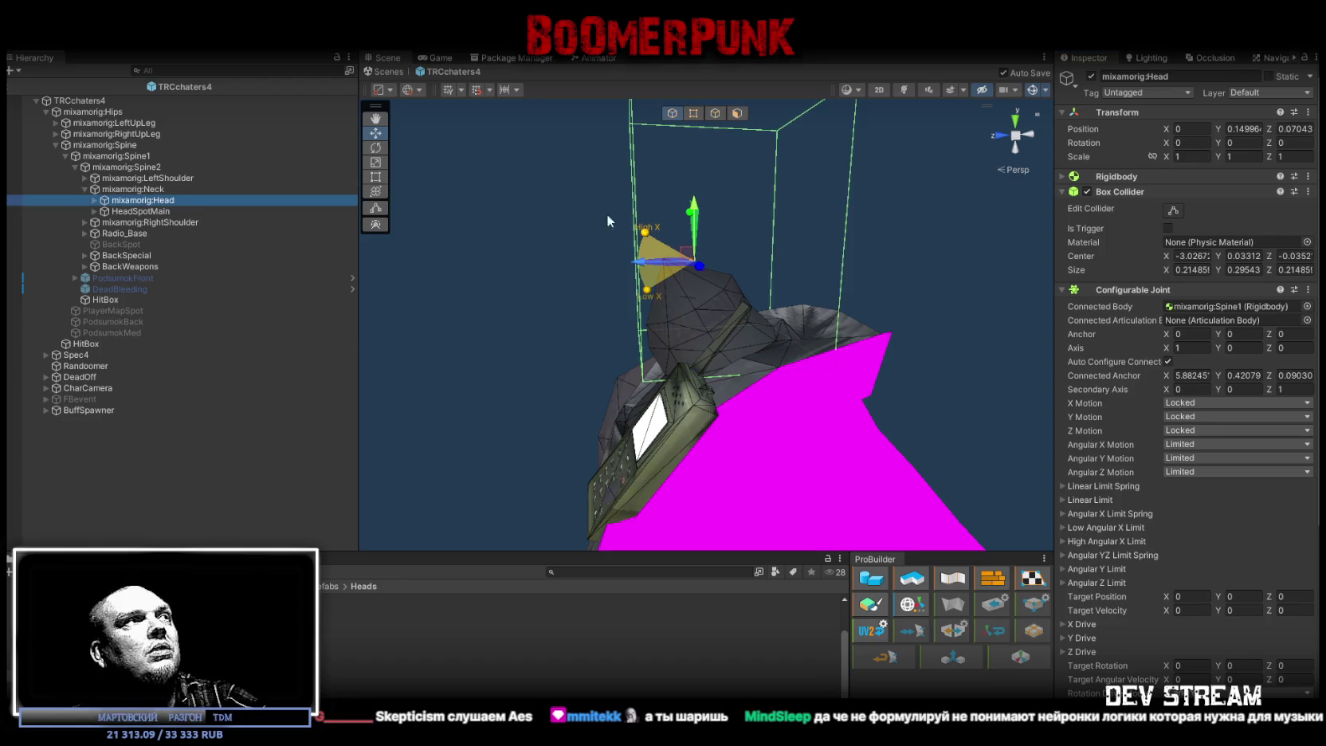
pyautogui.click(1308, 290)
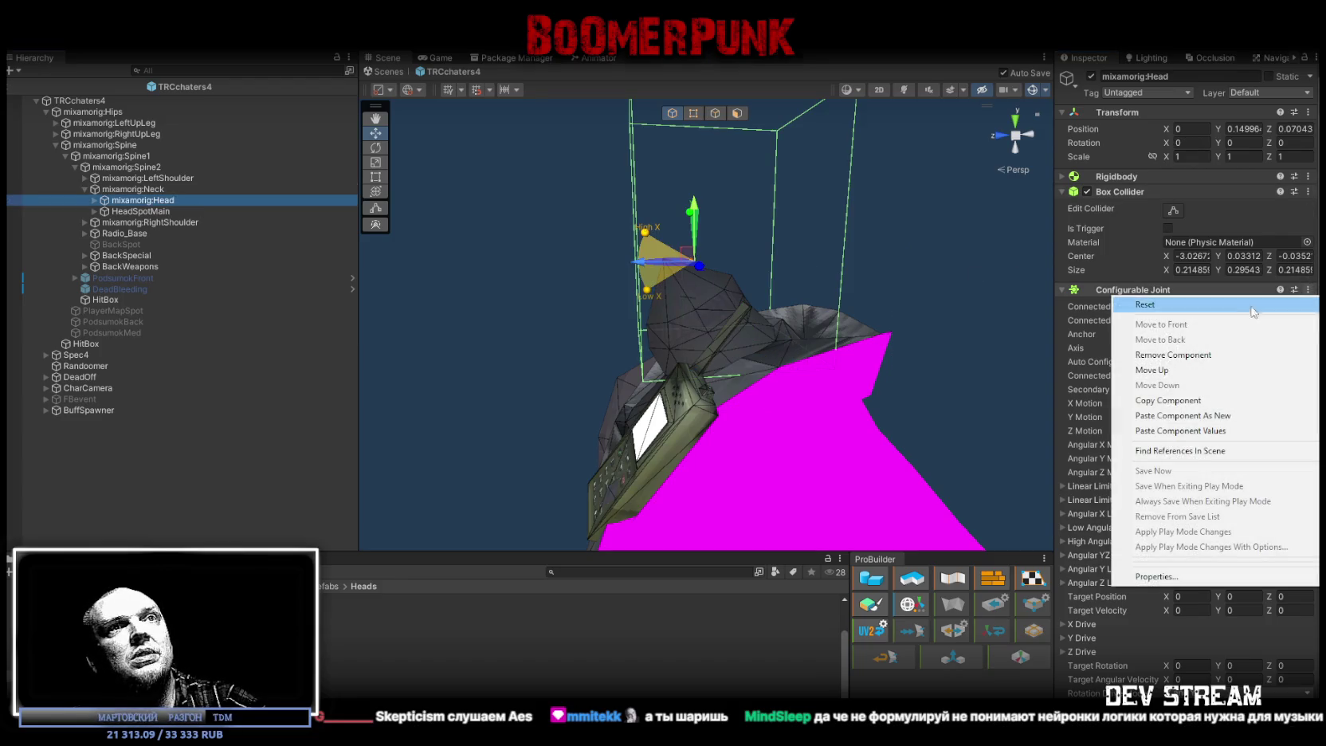
pyautogui.click(1155, 343)
pyautogui.click(1316, 192)
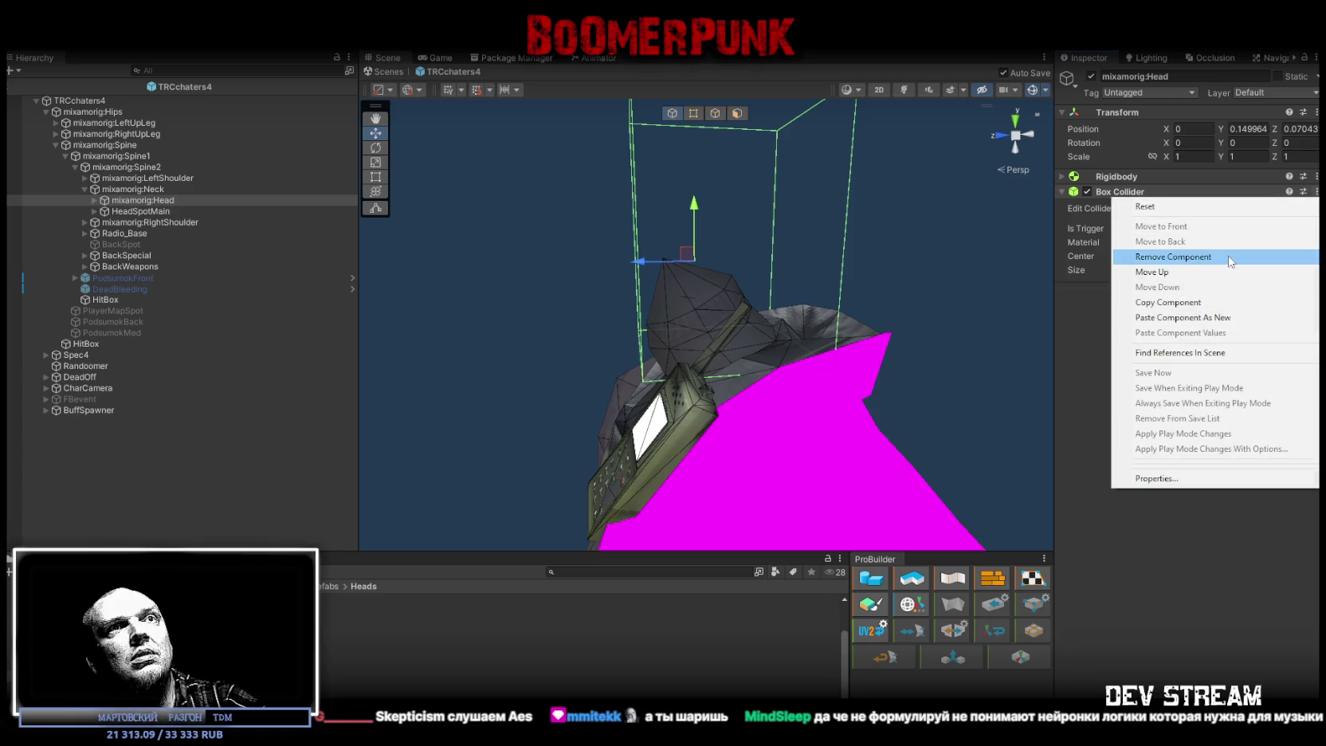
pyautogui.click(1228, 255)
pyautogui.click(1317, 176)
pyautogui.click(1156, 240)
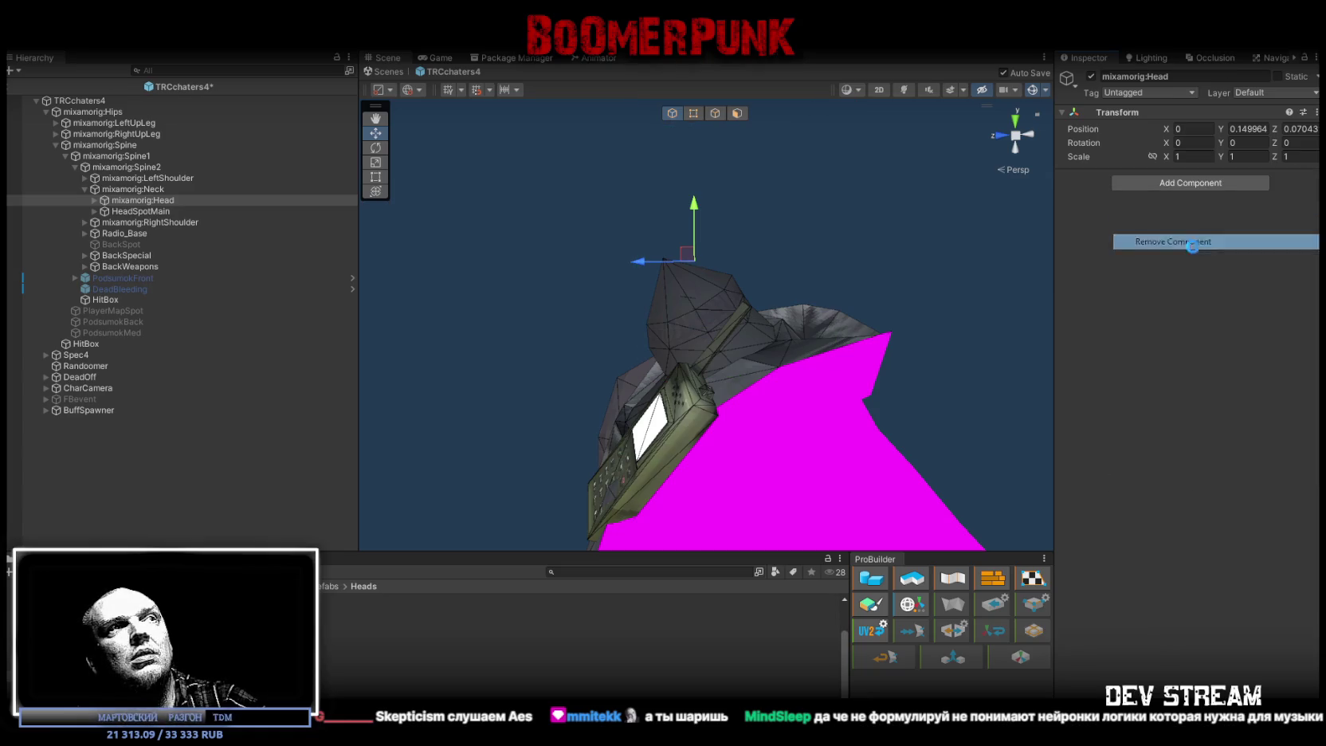
pyautogui.click(159, 190)
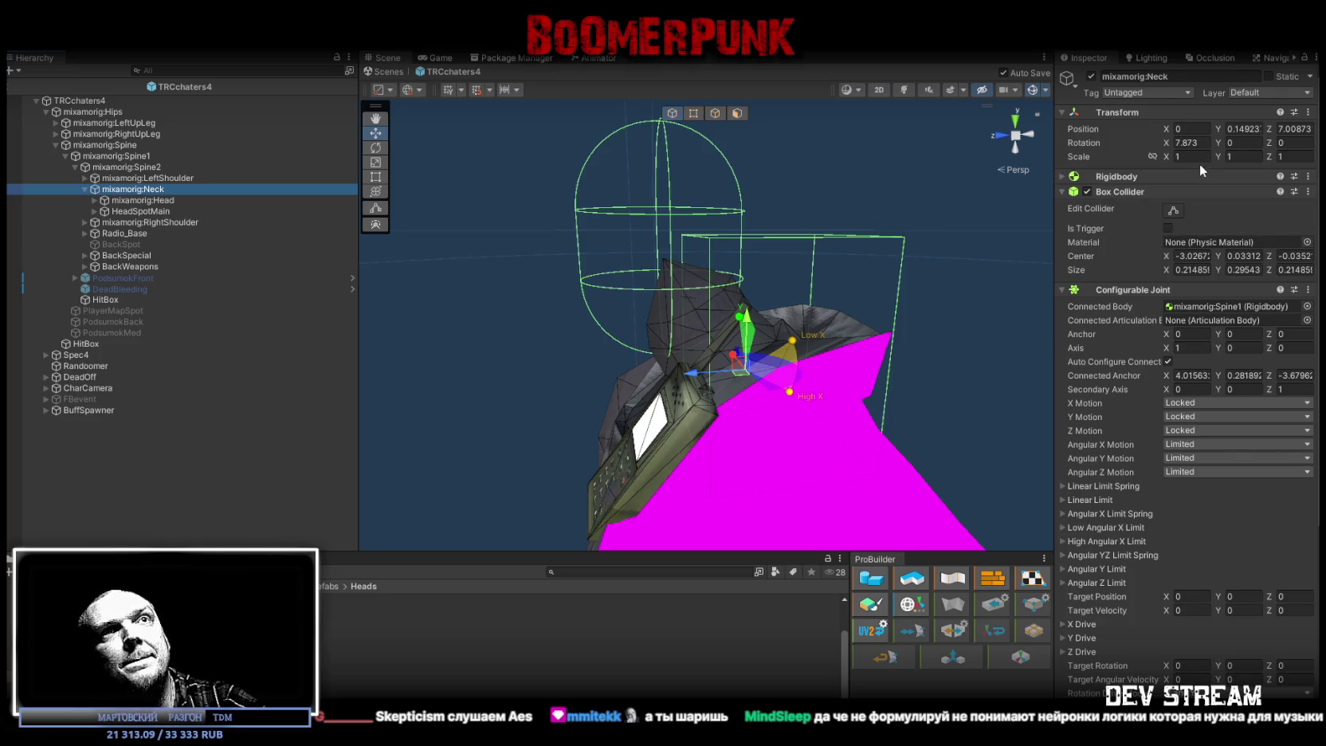
# - Try a Neck X rotation of 0, then undo it back to 7.873
pyautogui.click(1198, 142)
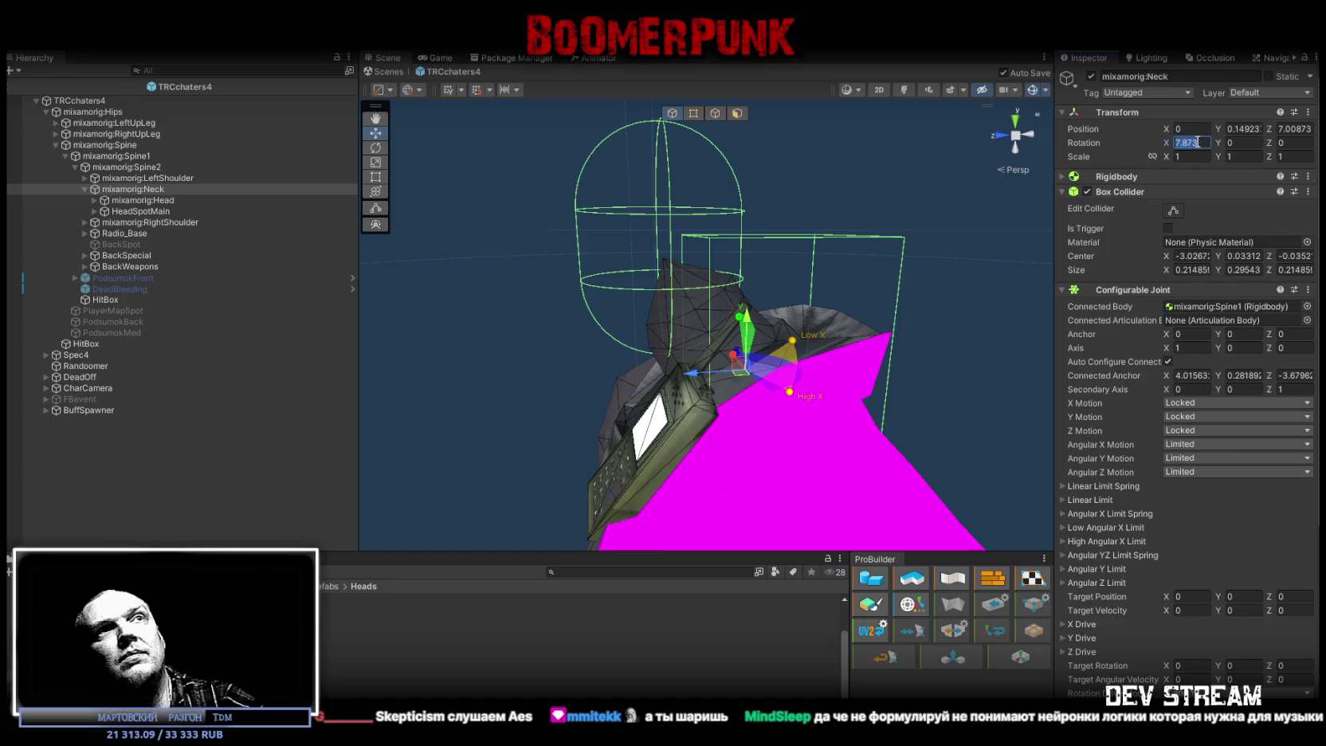
pyautogui.write('0')
pyautogui.press('Return')
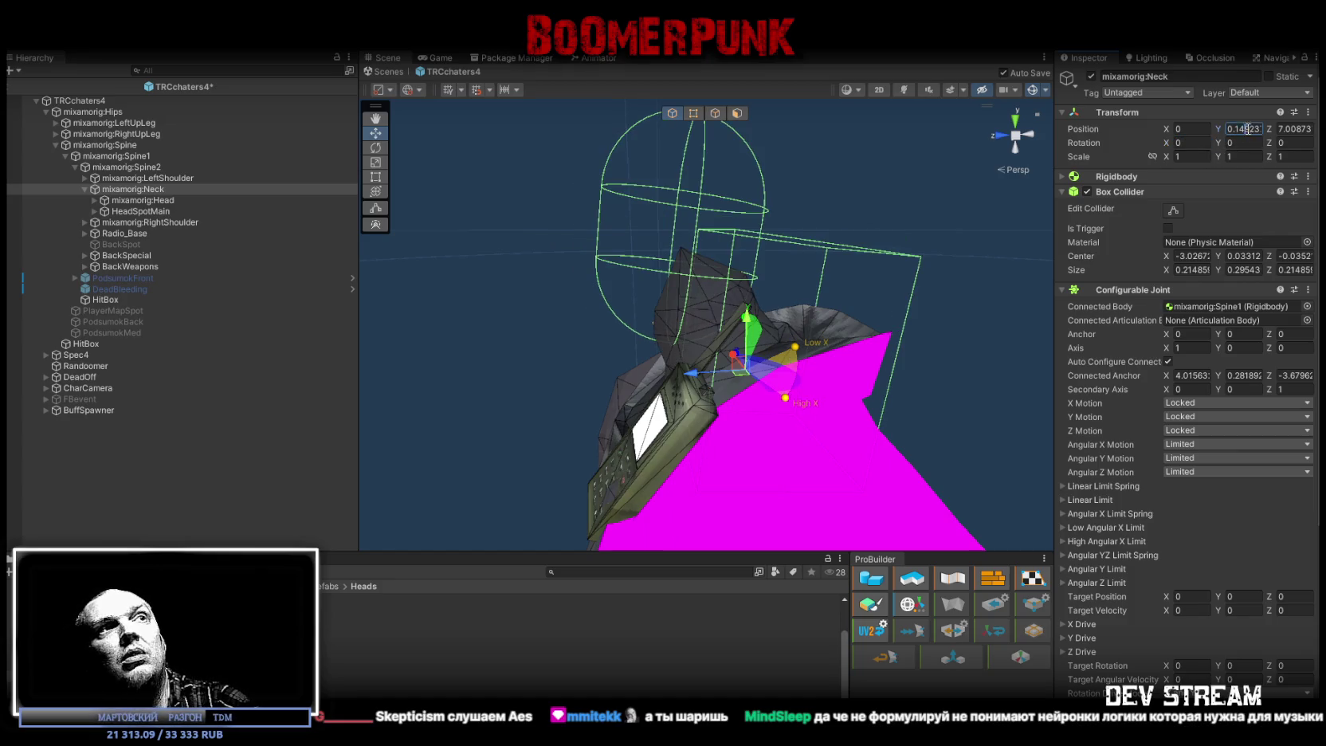
pyautogui.hotkey('ctrl', 'z')
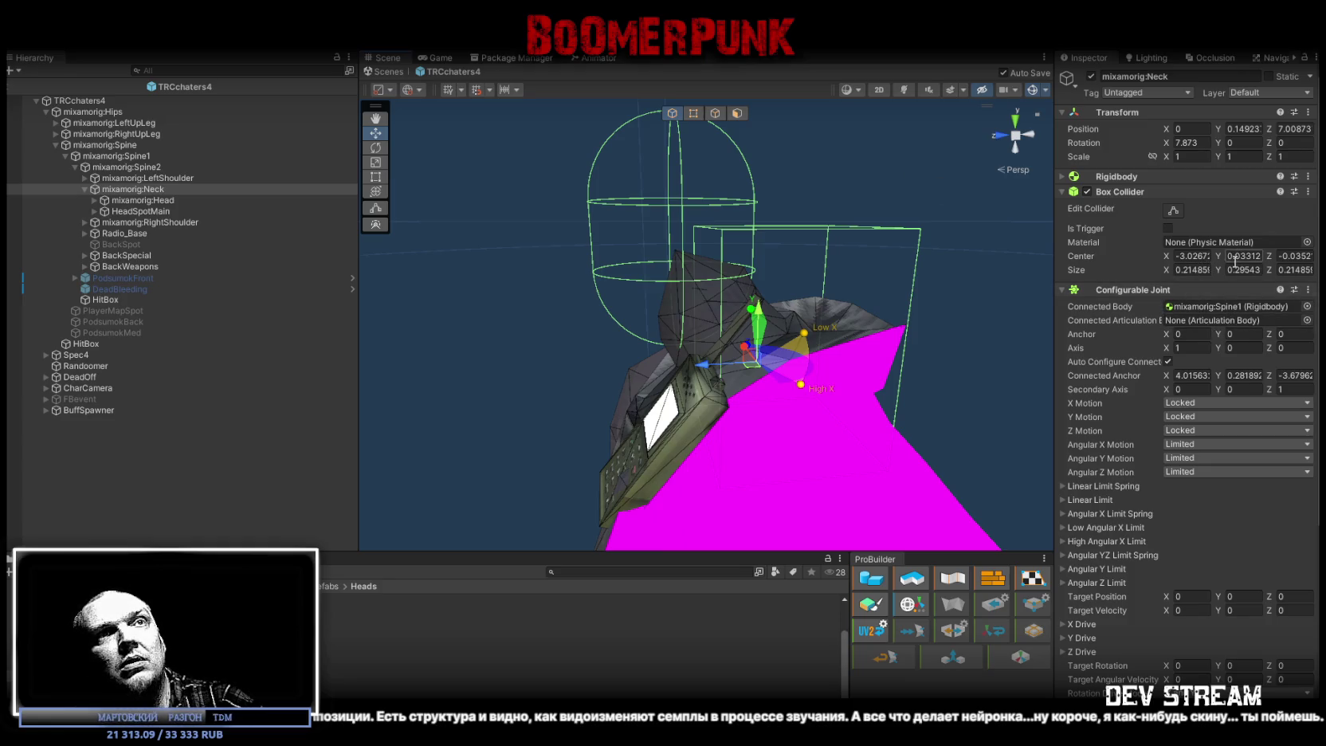
# - Set the Neck Box Collider center to X 0, Y 0.18 and save the scene
pyautogui.click(1193, 255)
pyautogui.write('0')
pyautogui.press('Tab')
pyautogui.write('0')
pyautogui.press('Tab')
pyautogui.write('0')
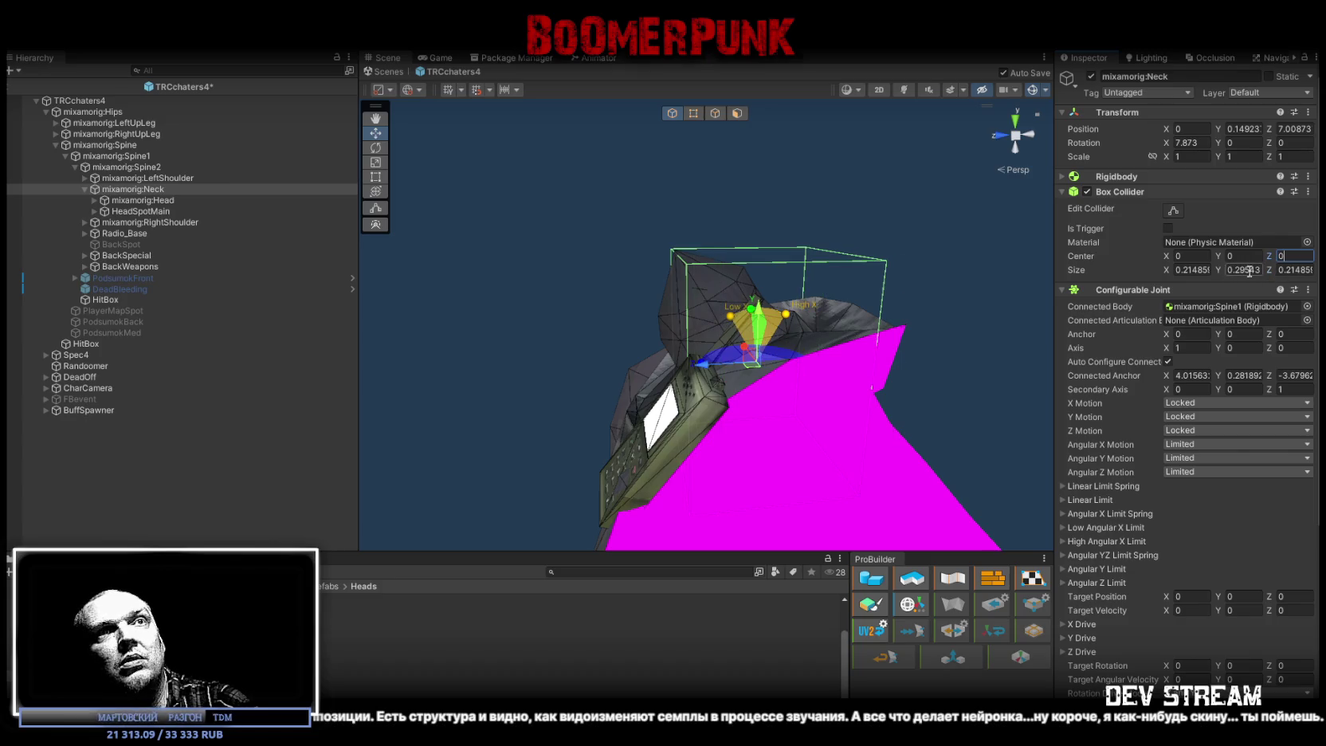
pyautogui.click(1227, 256)
pyautogui.write('0.18')
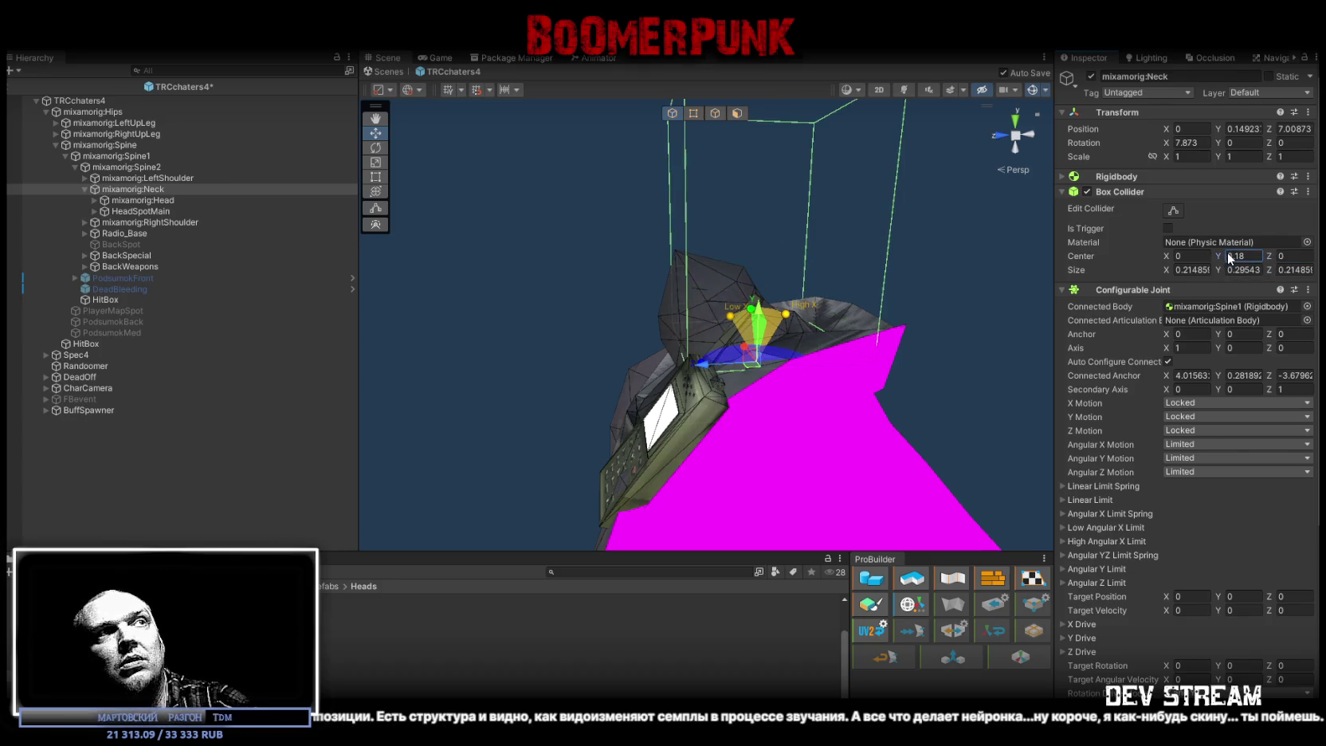
pyautogui.hotkey('ctrl', 's')
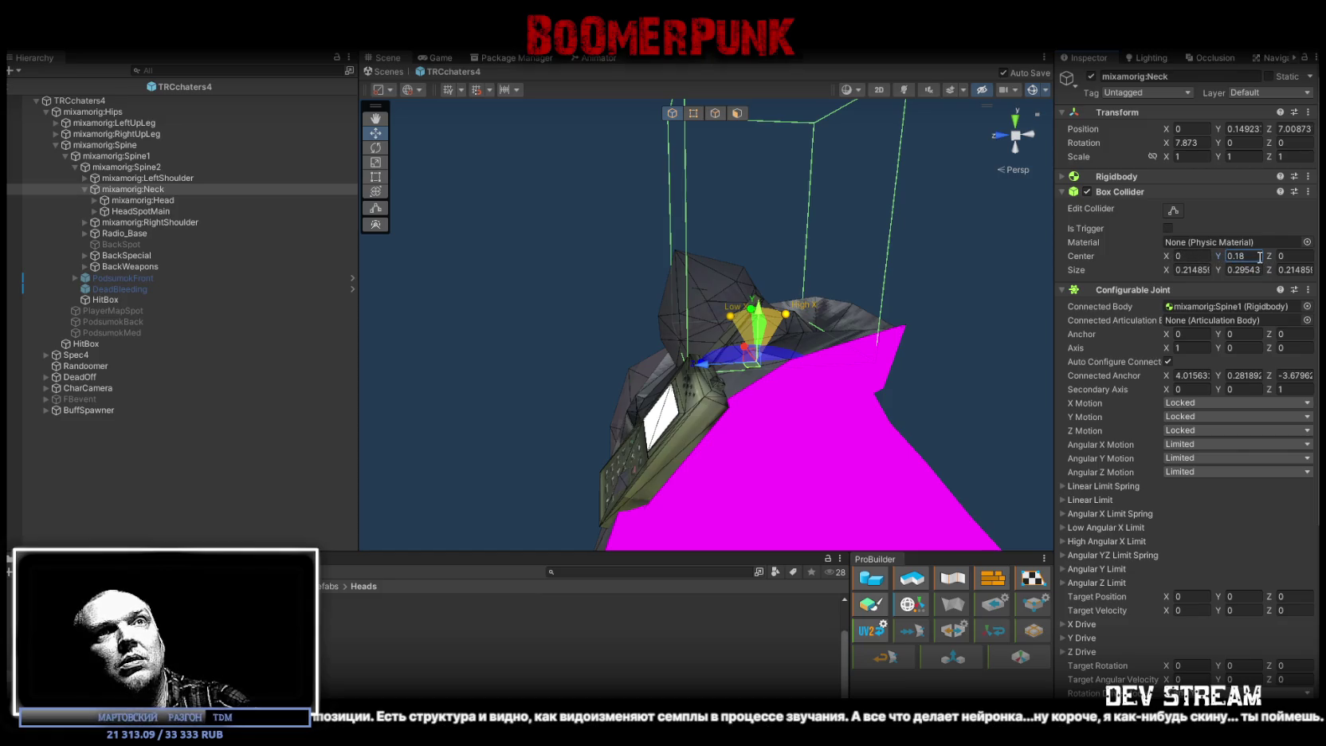
# - Set the collider center Z to 0.05, save, and frame the view on the Neck
pyautogui.moveTo(1267, 253); pyautogui.dragTo(1311, 255)
pyautogui.hotkey('ctrl', 's')
pyautogui.write('0.05')
pyautogui.moveTo(983, 200)
pyautogui.mouseDown()
pyautogui.moveTo(799, 235)
pyautogui.moveTo(908, 299)
pyautogui.mouseUp()
pyautogui.hotkey('ctrl', 's')
pyautogui.scroll(5, 907, 302)
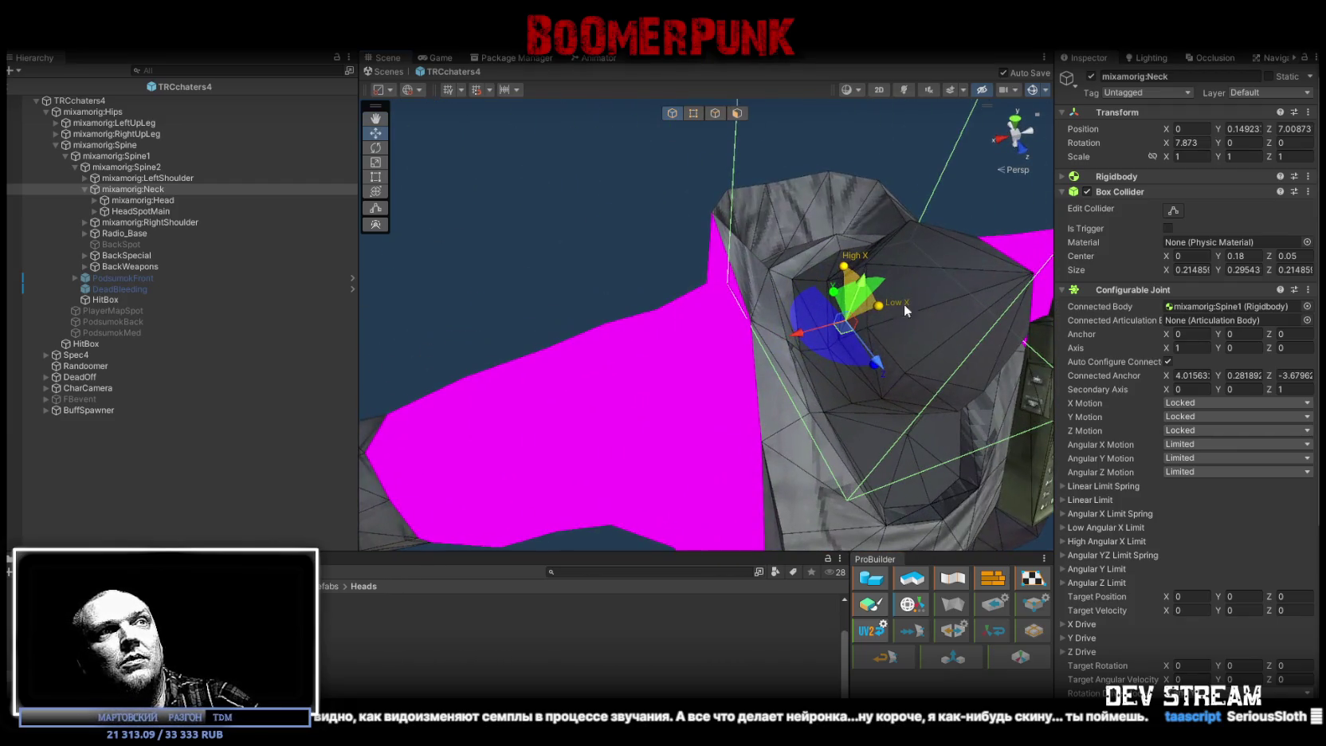
pyautogui.click(841, 367)
pyautogui.hotkey('ctrl', 's')
pyautogui.moveTo(841, 369); pyautogui.dragTo(573, 255)
pyautogui.press('f')
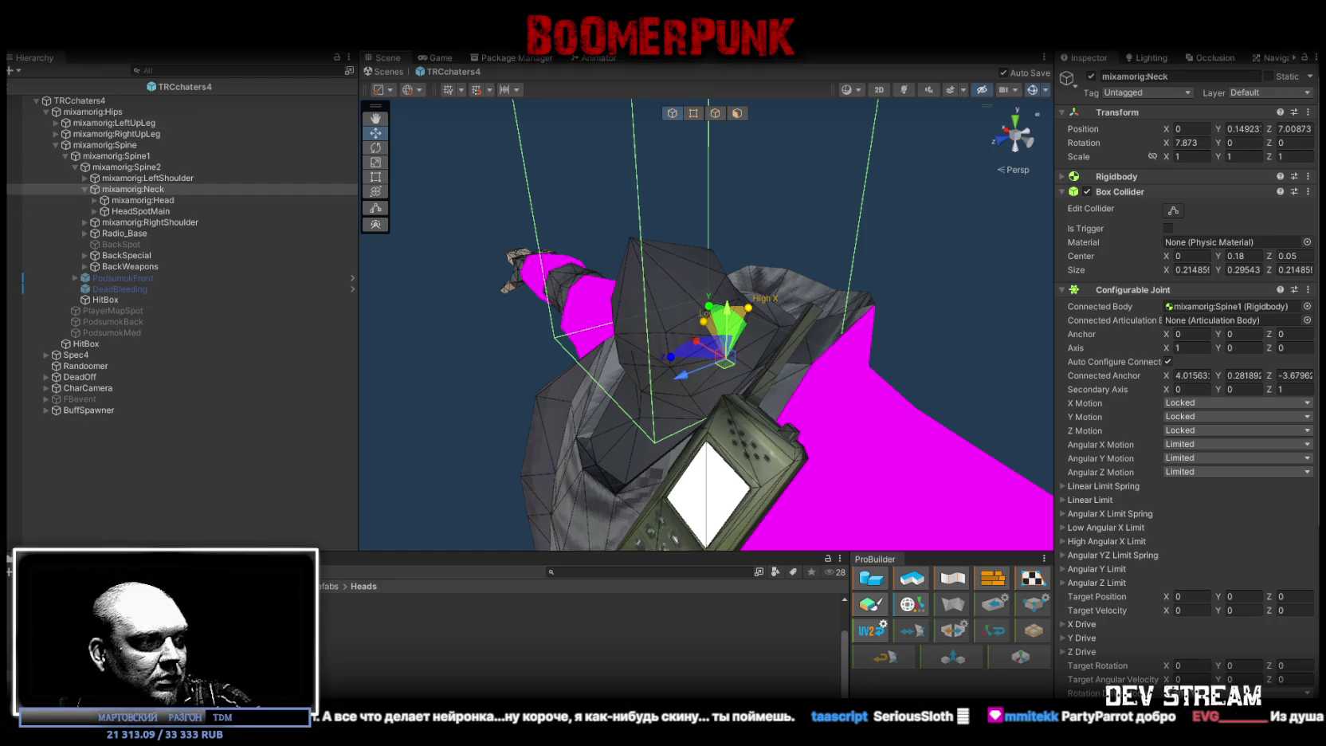
# - Hide the Unity Editor with Win+D to reveal the desktop
pyautogui.press('super+d')
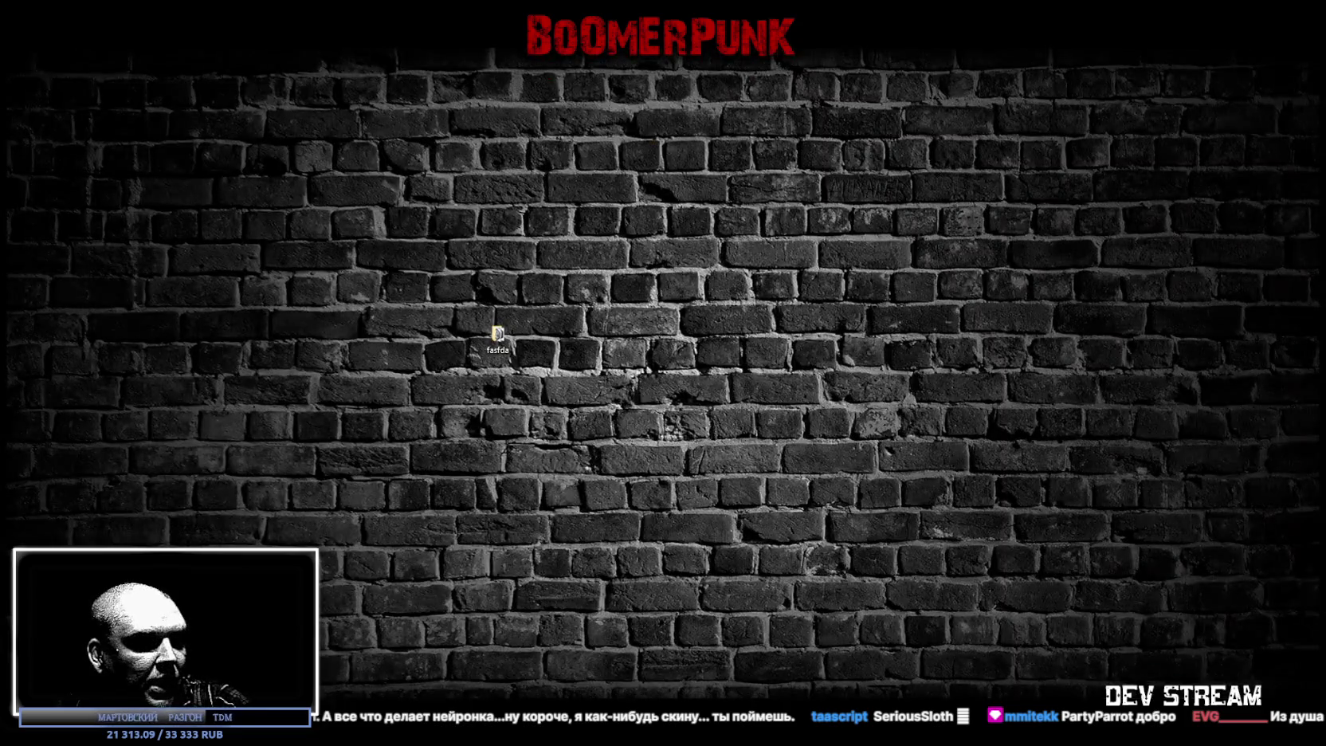
# - Toggle repeatedly between the Unity Editor and the desktop with Win+D
pyautogui.press('super+d')
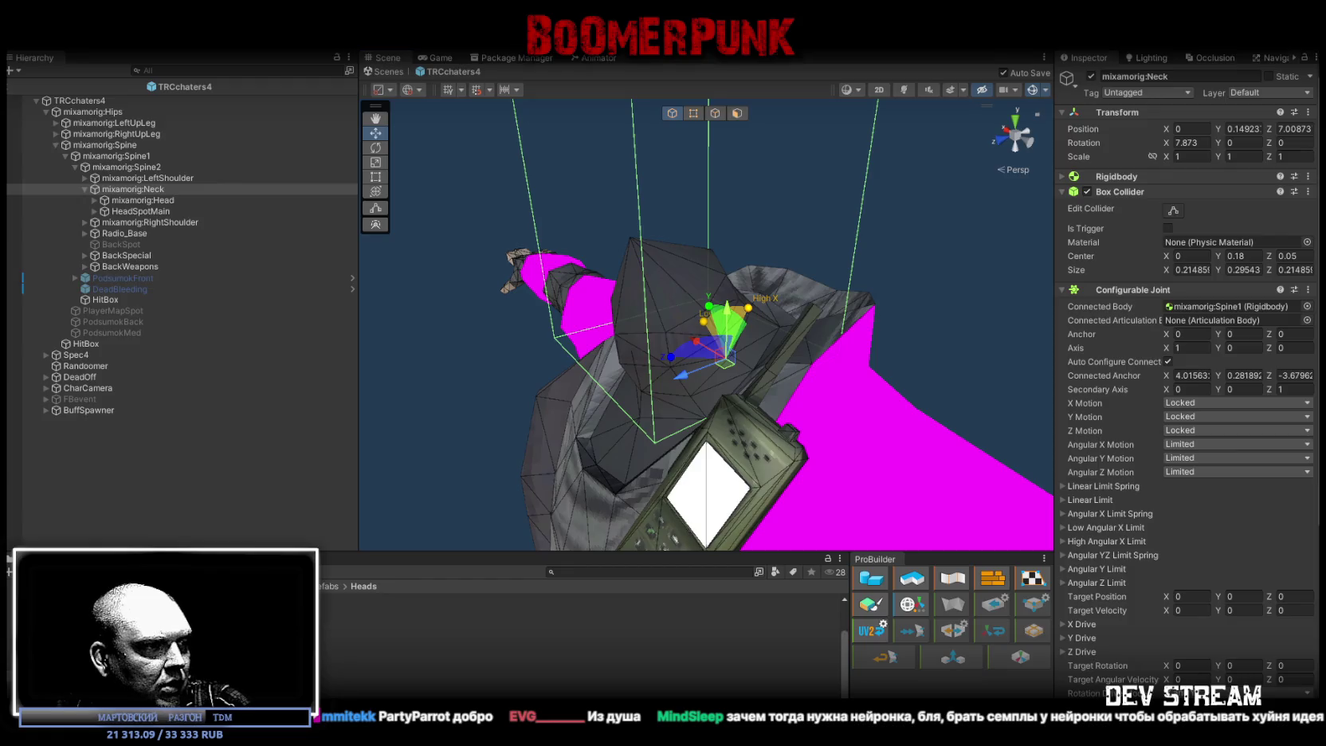
pyautogui.press('super+d')
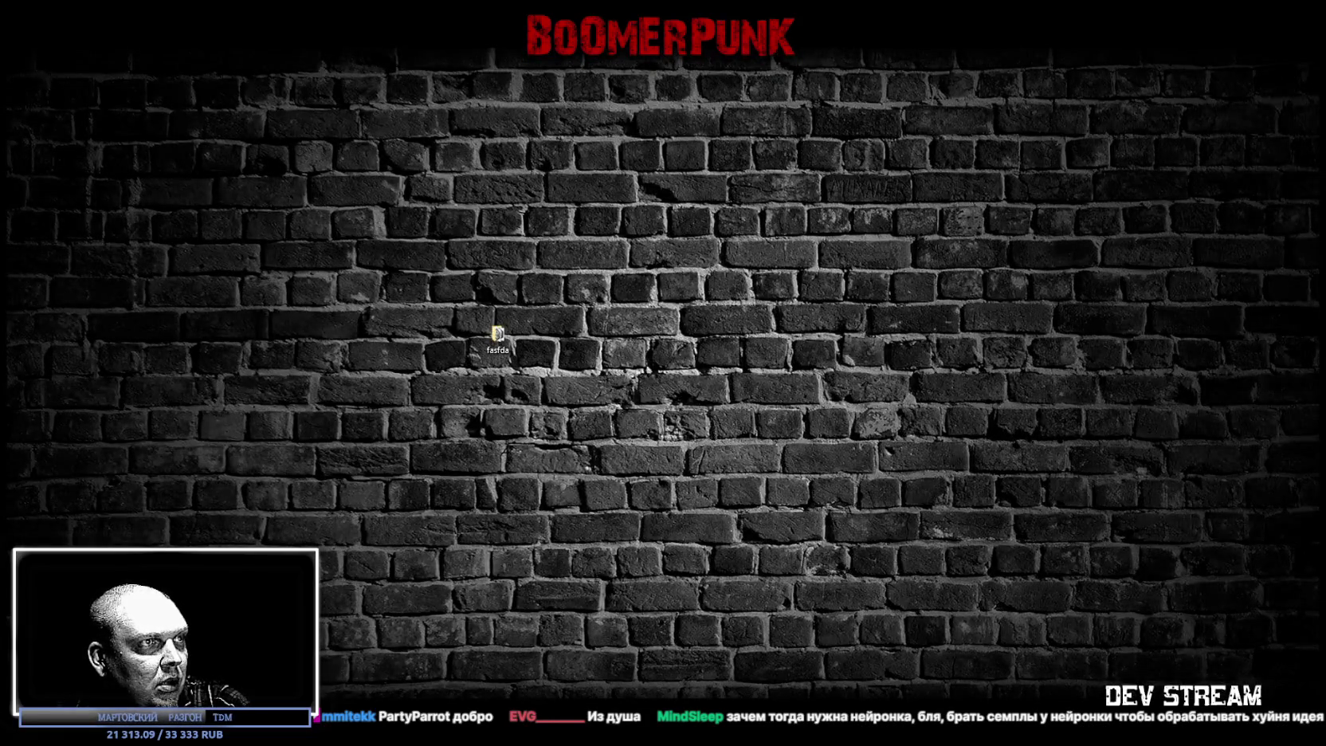
pyautogui.press('super+d')
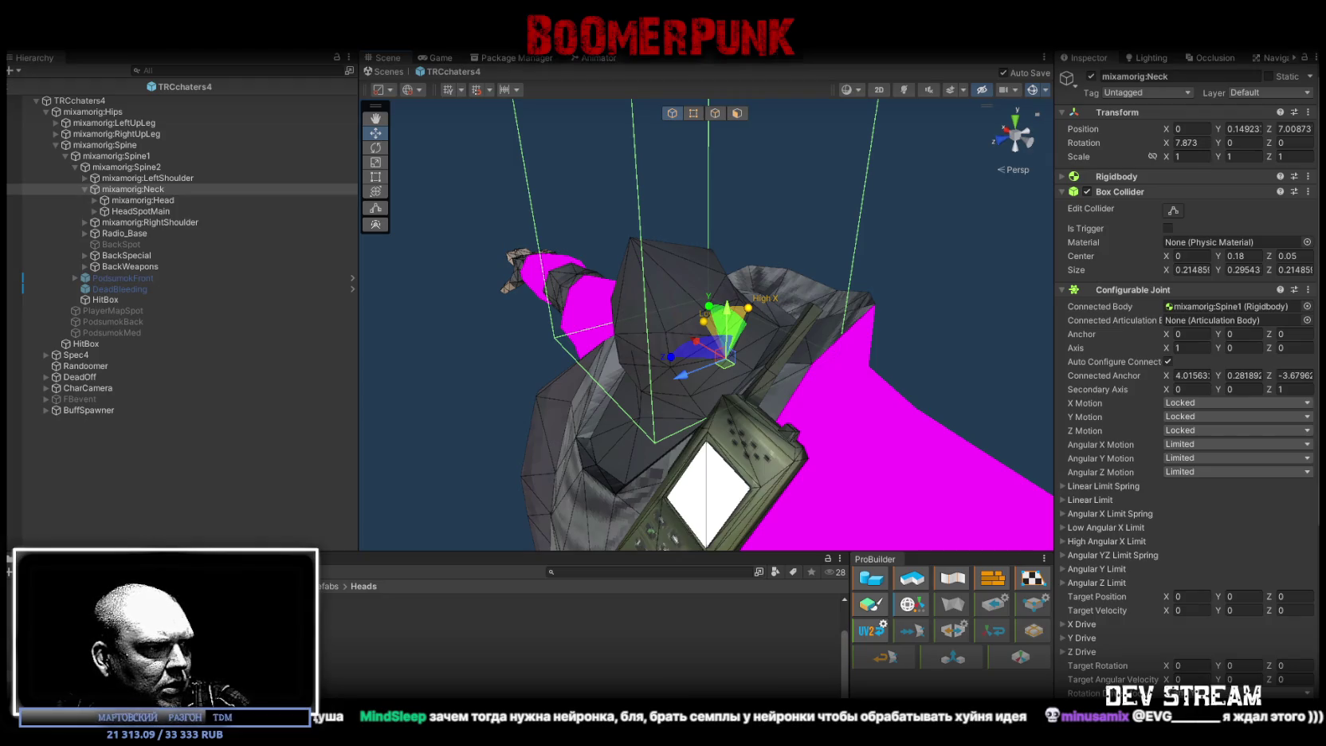
pyautogui.press('super+d')
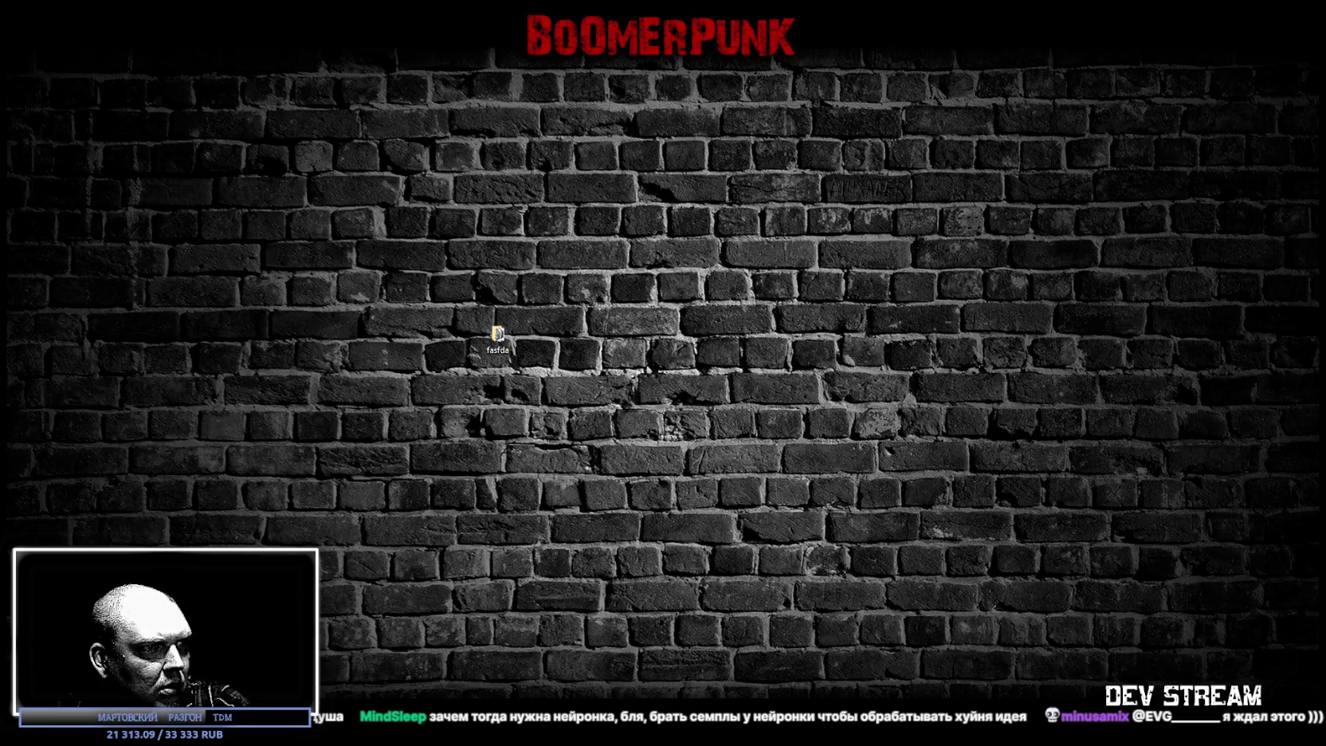
pyautogui.press('super+d')
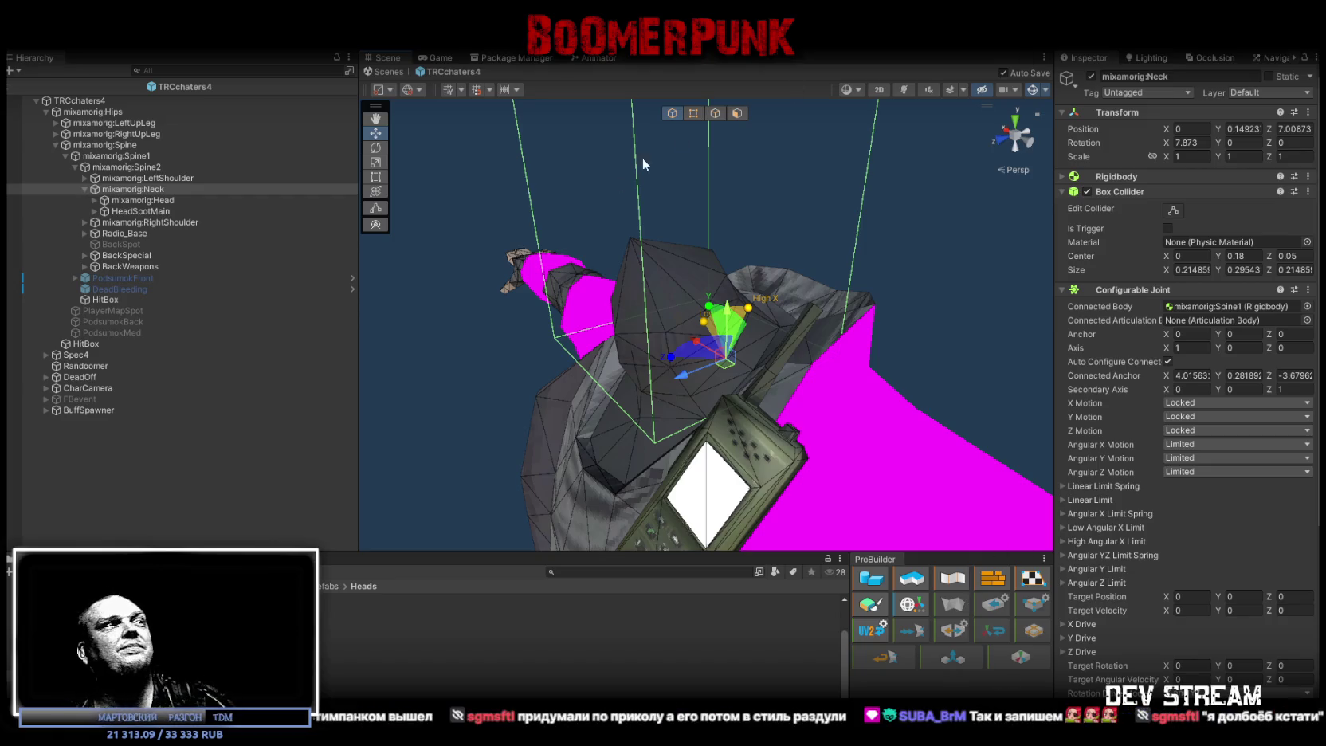
# - Orbit and pull back in the Scene view to see the whole TRCchaters4 character
pyautogui.moveTo(630, 251)
pyautogui.mouseDown()
pyautogui.moveTo(695, 260)
pyautogui.moveTo(680, 274)
pyautogui.moveTo(709, 372)
pyautogui.moveTo(749, 380)
pyautogui.moveTo(744, 274)
pyautogui.mouseUp()
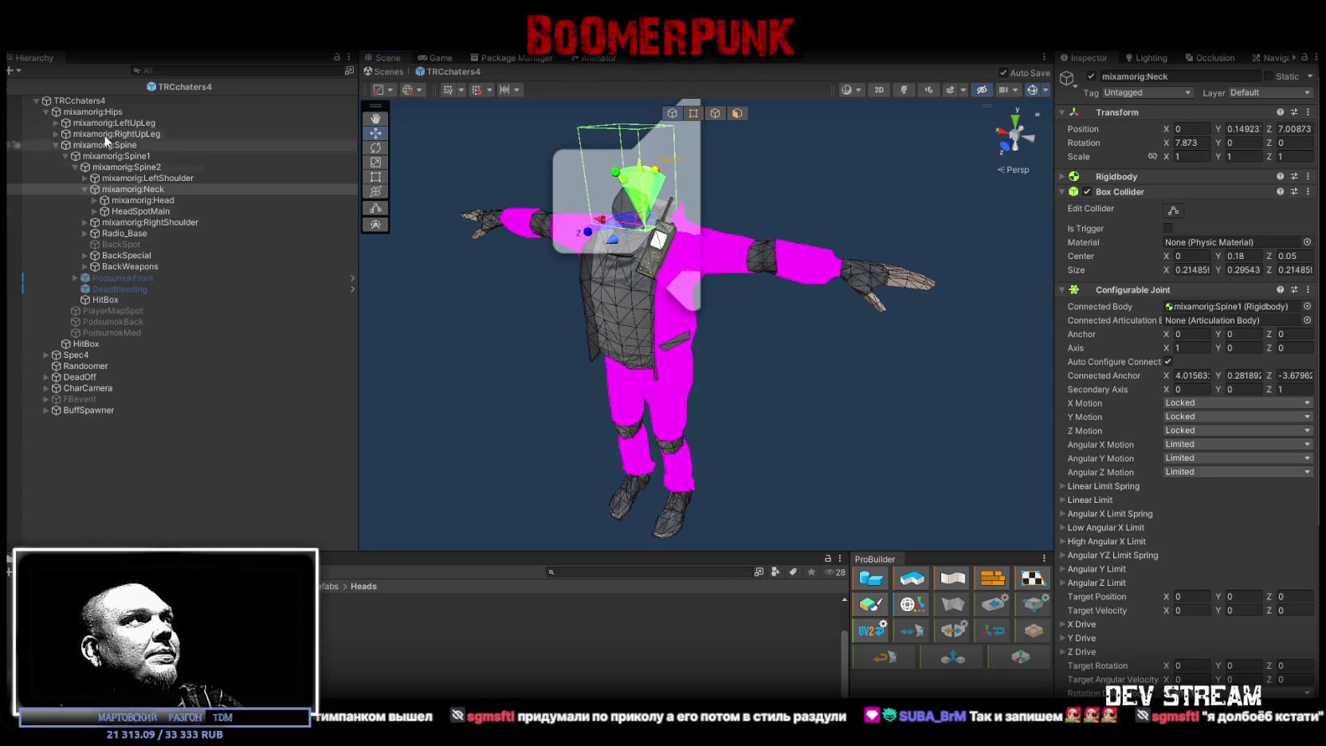
# - Select the TRCchaters4 root, collapse its bone hierarchy, and return to the Play_0_Menu scene
pyautogui.click(76, 100)
pyautogui.click(36, 101)
pyautogui.click(385, 74)
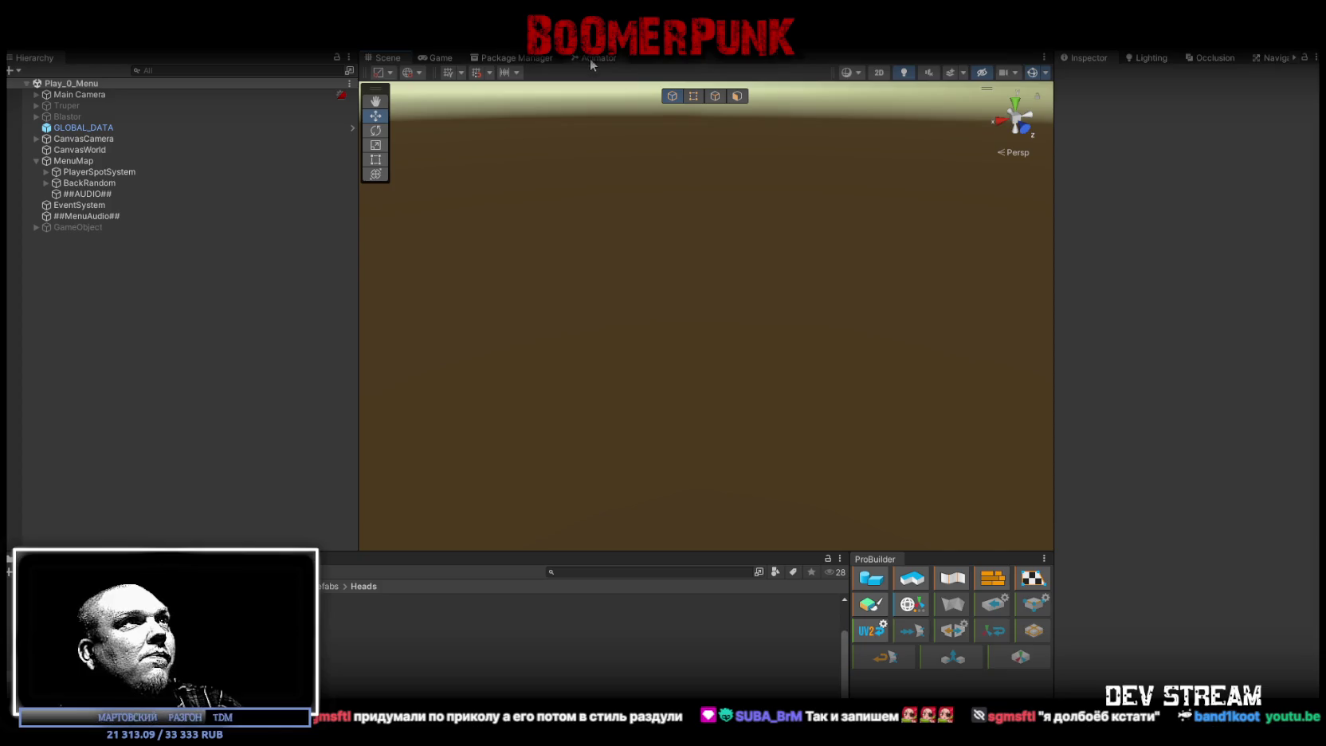
# - Add TRCchaters4 as a fourth Player Types entry on PlayerSpotSystem
pyautogui.click(89, 172)
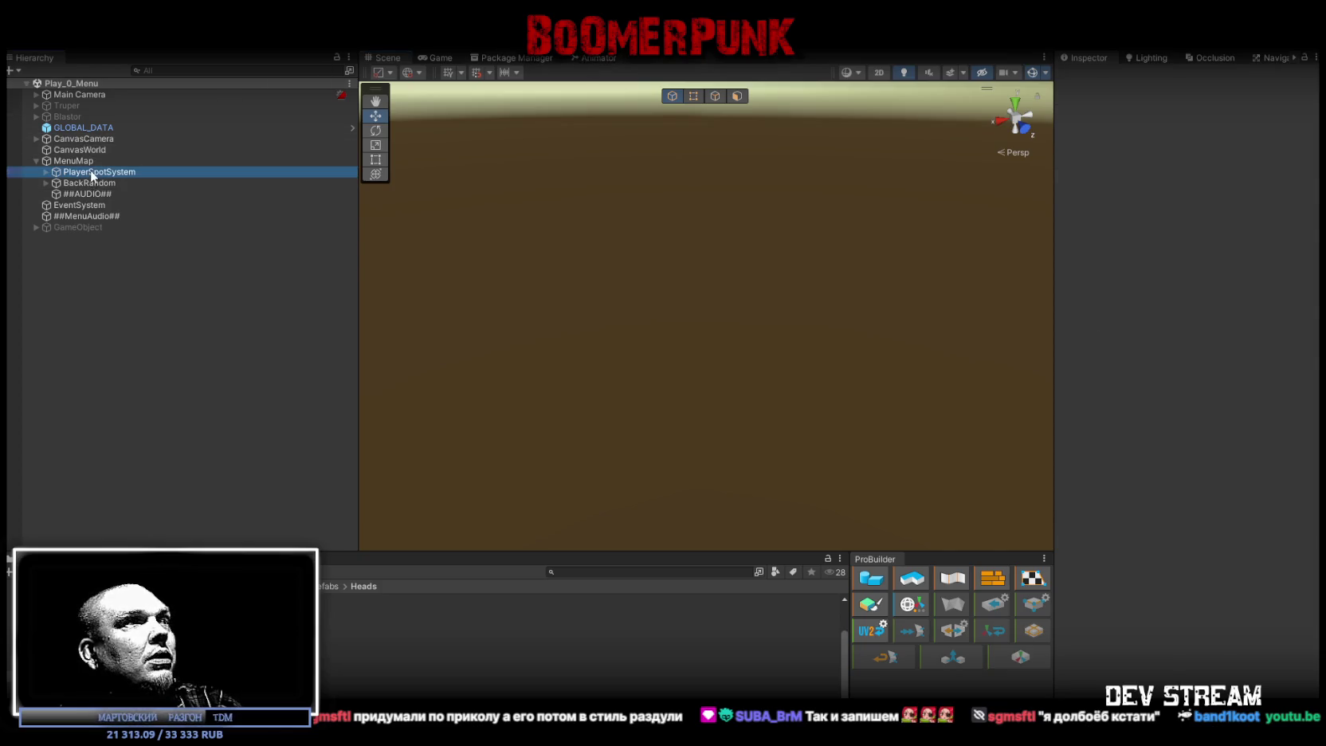
pyautogui.click(1287, 317)
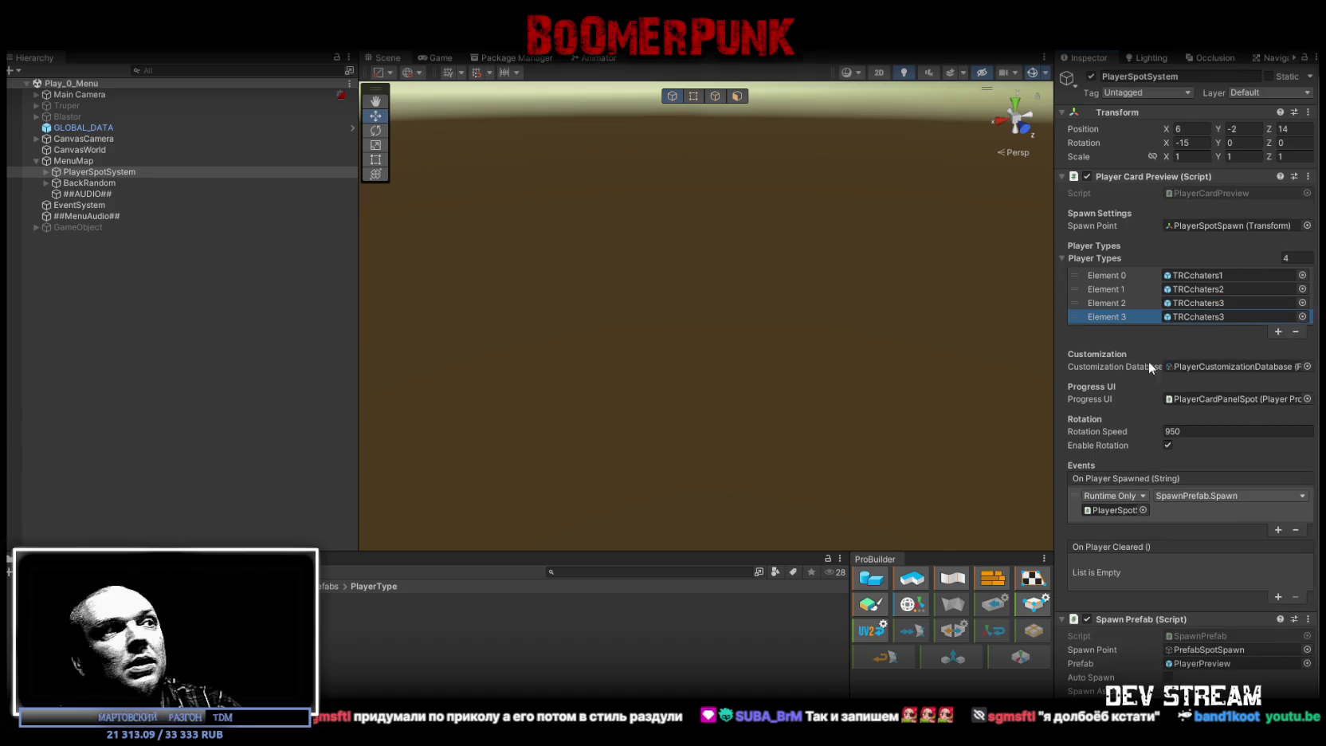
pyautogui.moveTo(330, 634)
pyautogui.mouseDown()
pyautogui.moveTo(1222, 323)
pyautogui.moveTo(1189, 321)
pyautogui.mouseUp()
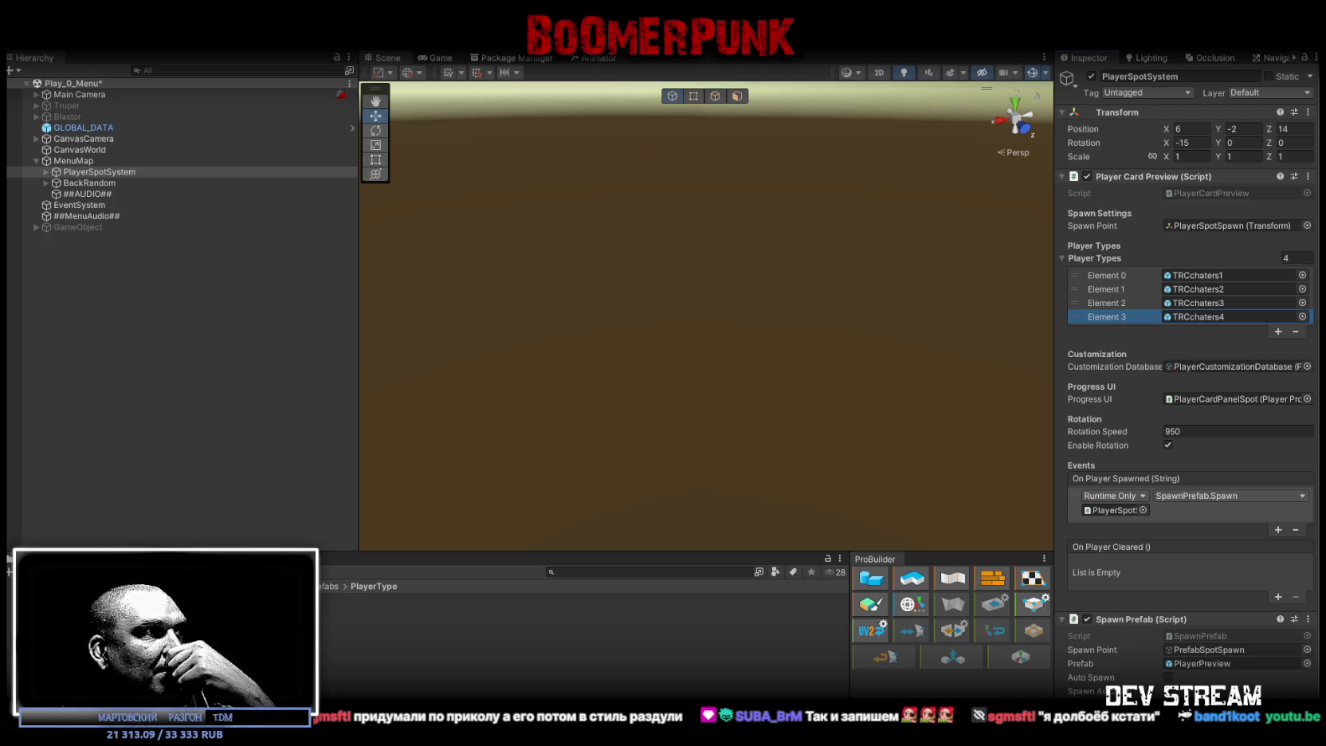
# - Step through the project folders to UImain and select the GLOBAL_DATA prefab
pyautogui.click(120, 622)
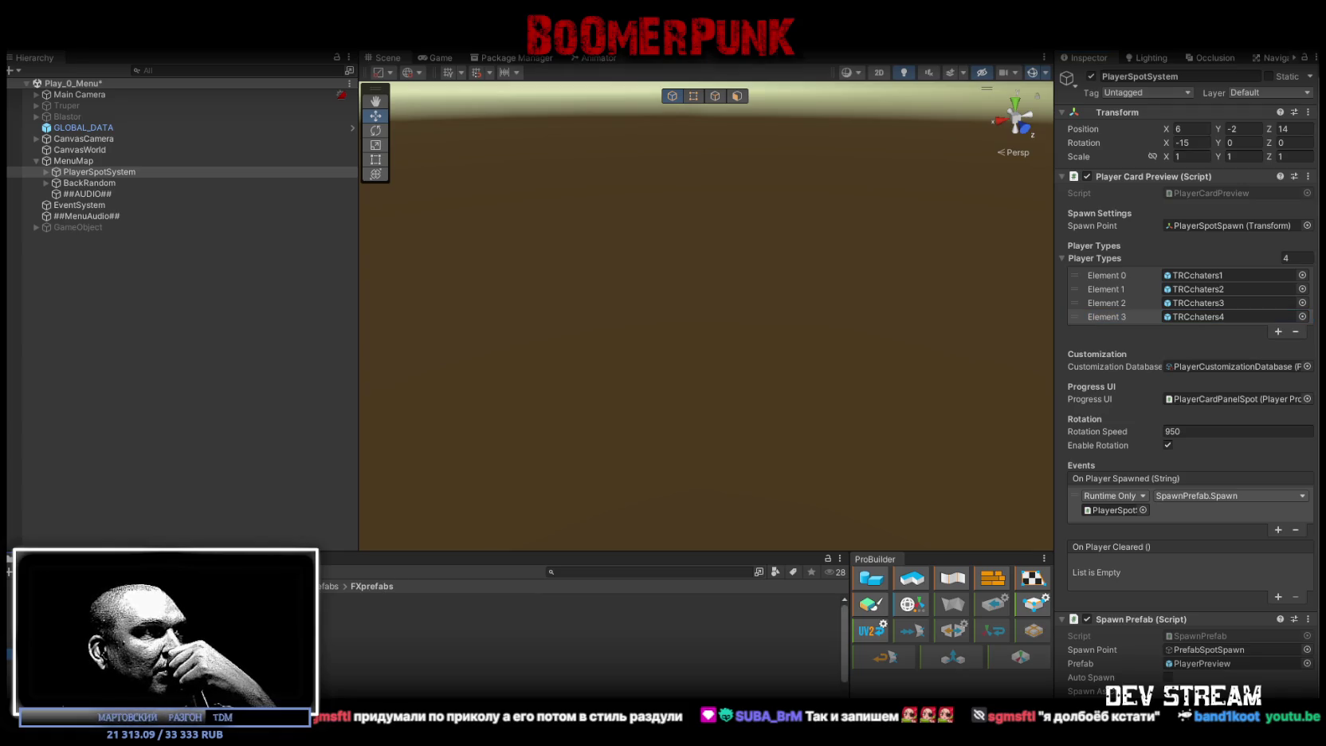
pyautogui.press('Down')
pyautogui.press('Down')
pyautogui.press('Down')
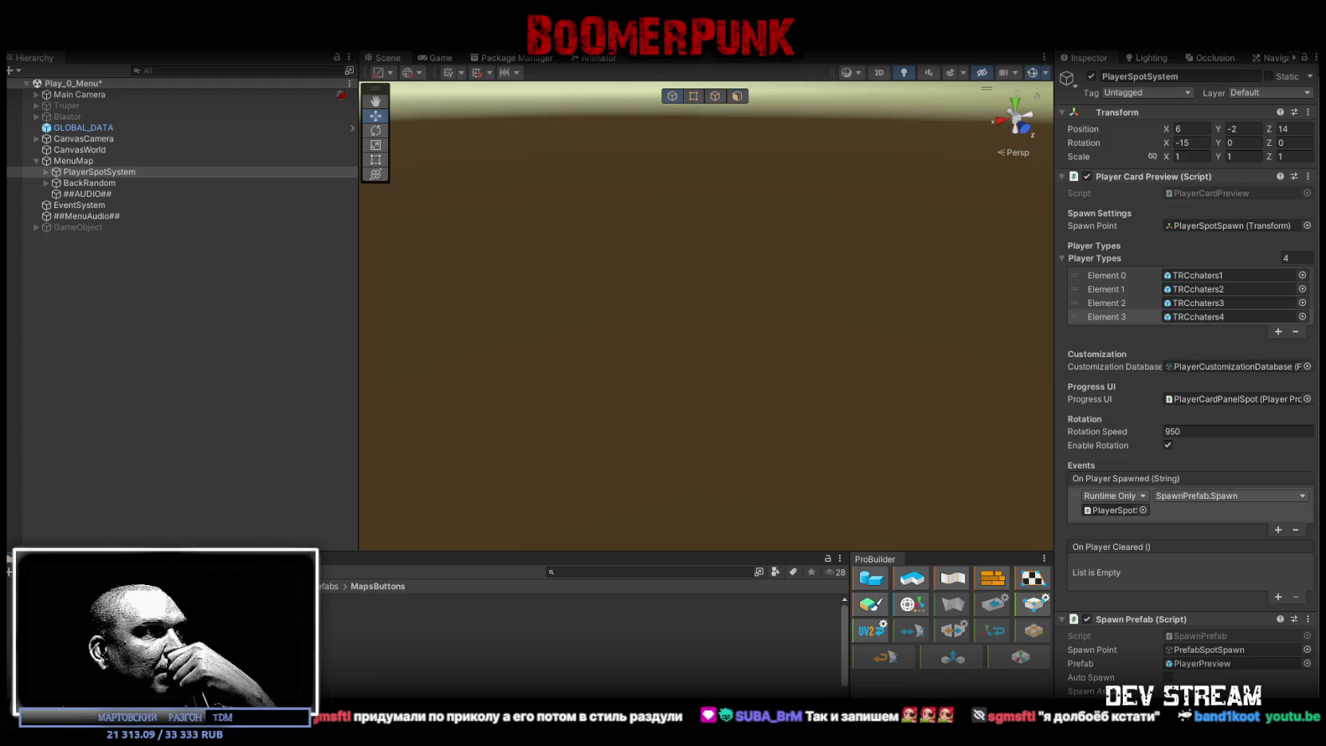
pyautogui.press('Down')
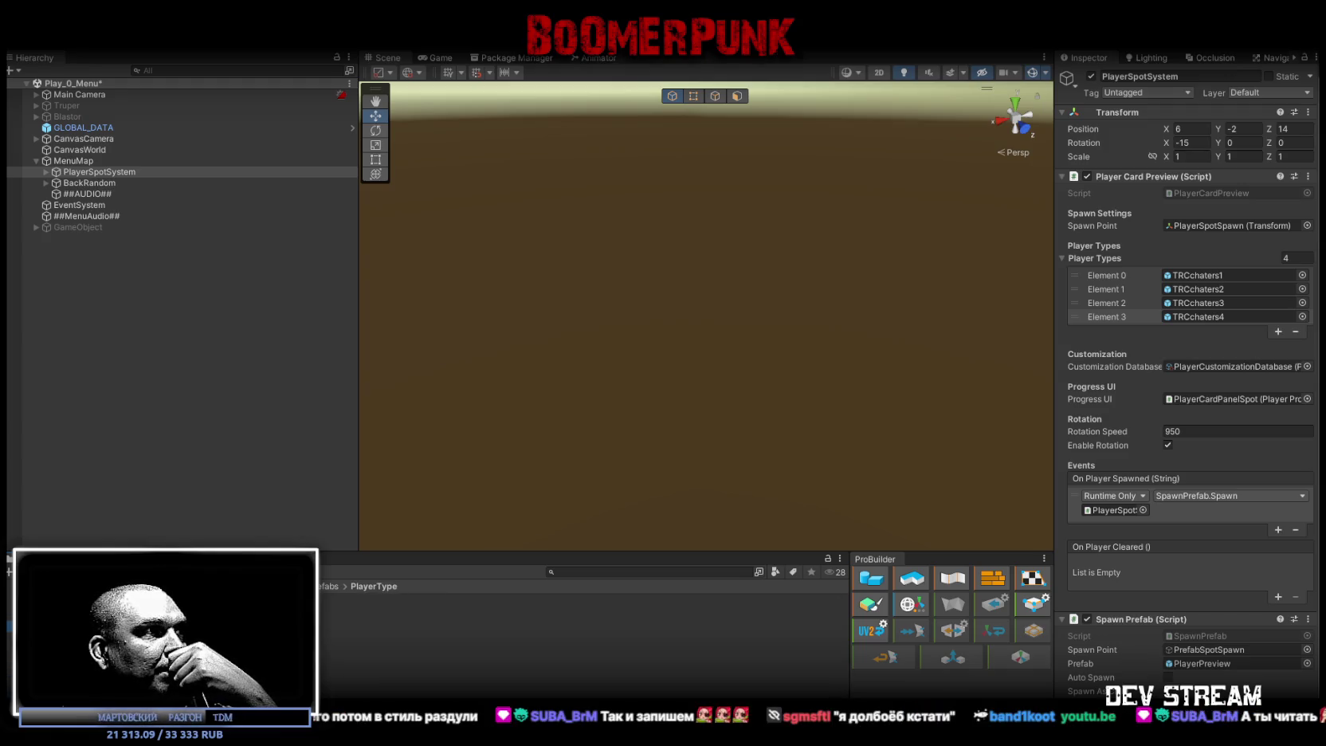
pyautogui.press('Down')
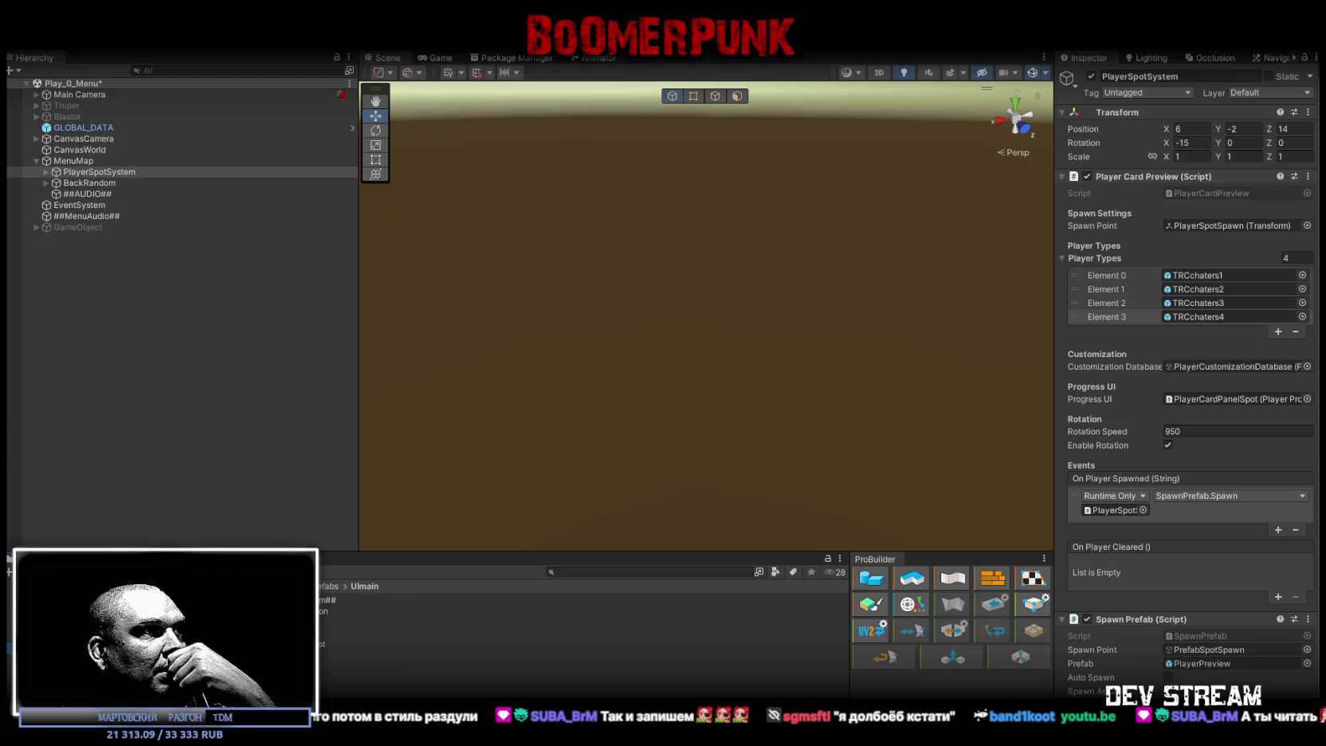
pyautogui.click(359, 621)
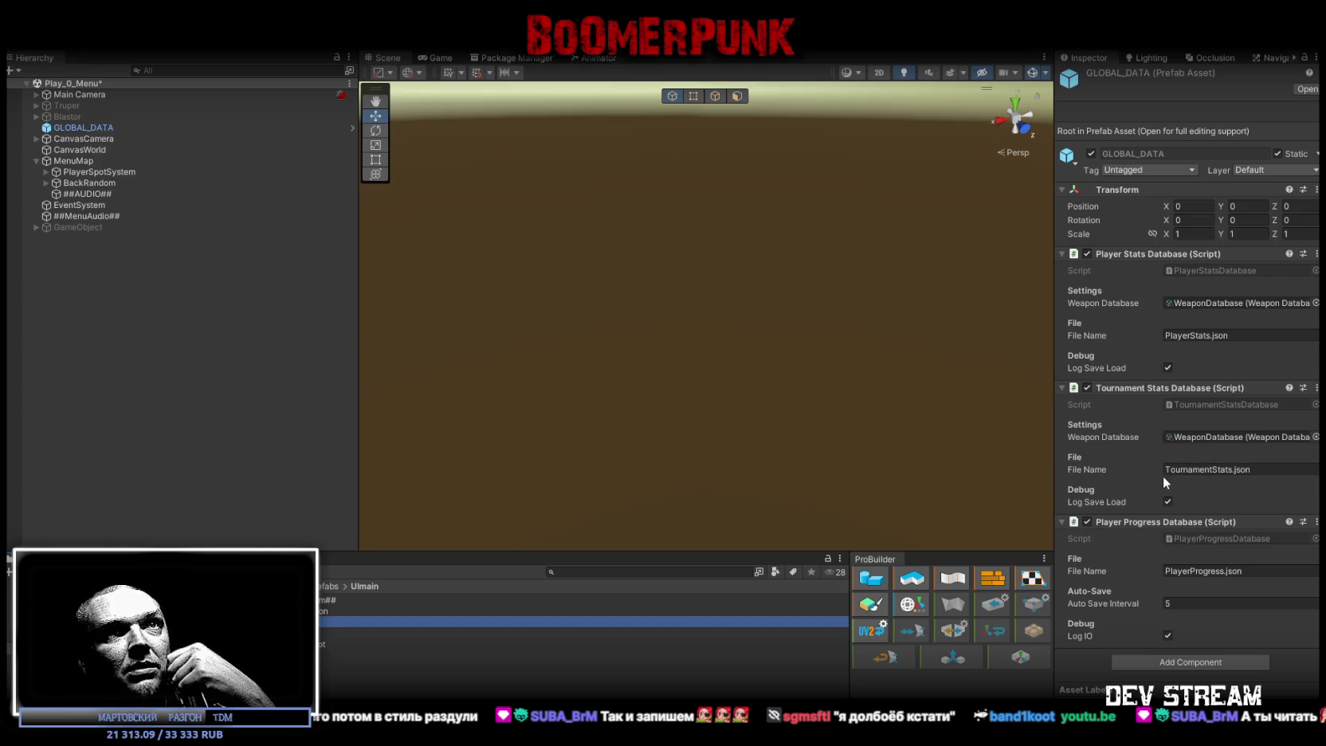
# - Add TRCchaters4 as Element 3 of the ##TwitchSystem## Match Starter Player Types, then show the Game view
pyautogui.press('Up')
pyautogui.press('Up')
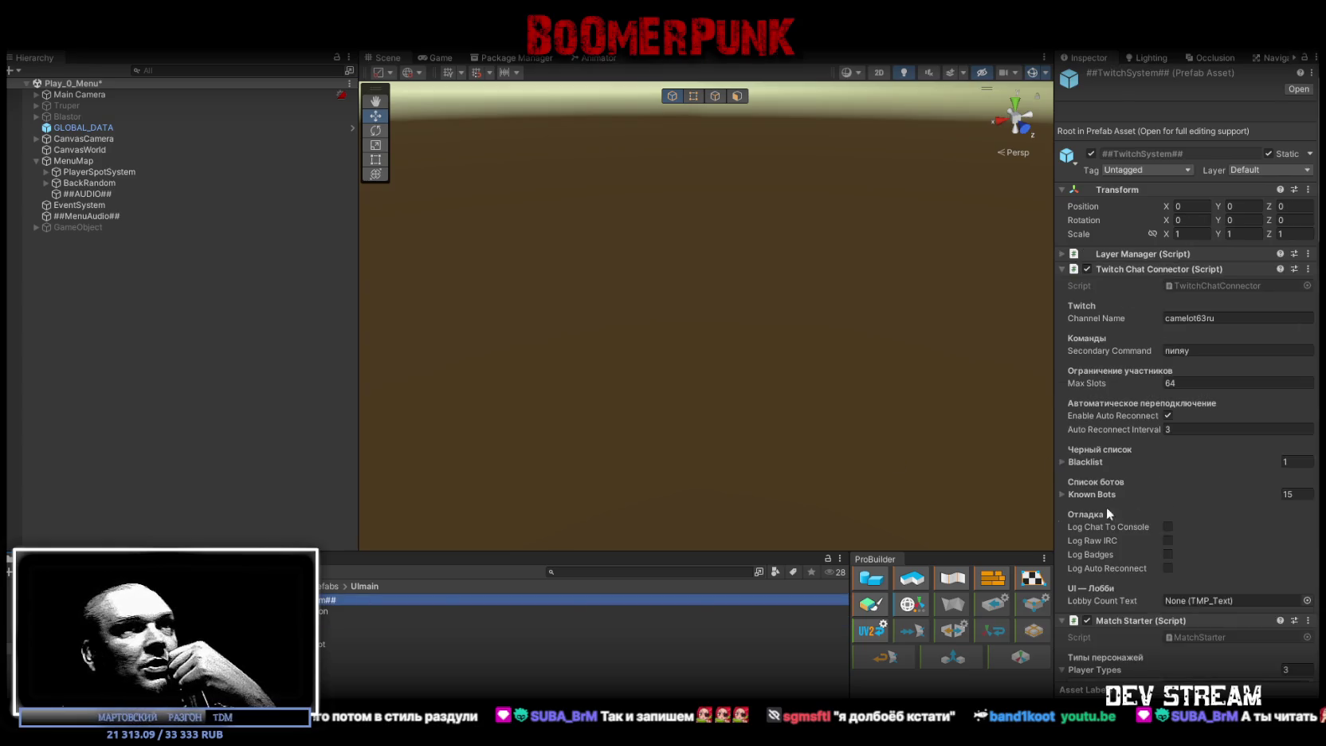
pyautogui.scroll(-10, 1202, 418)
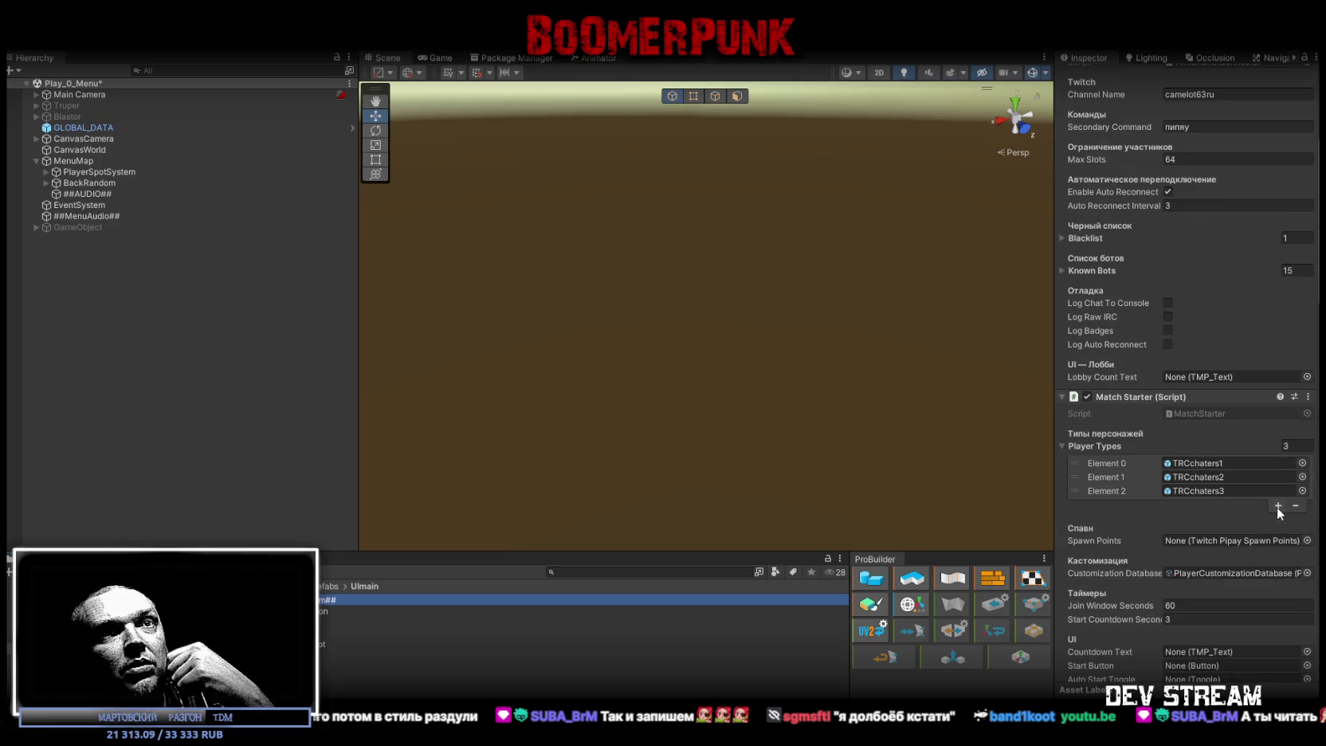
pyautogui.click(1305, 58)
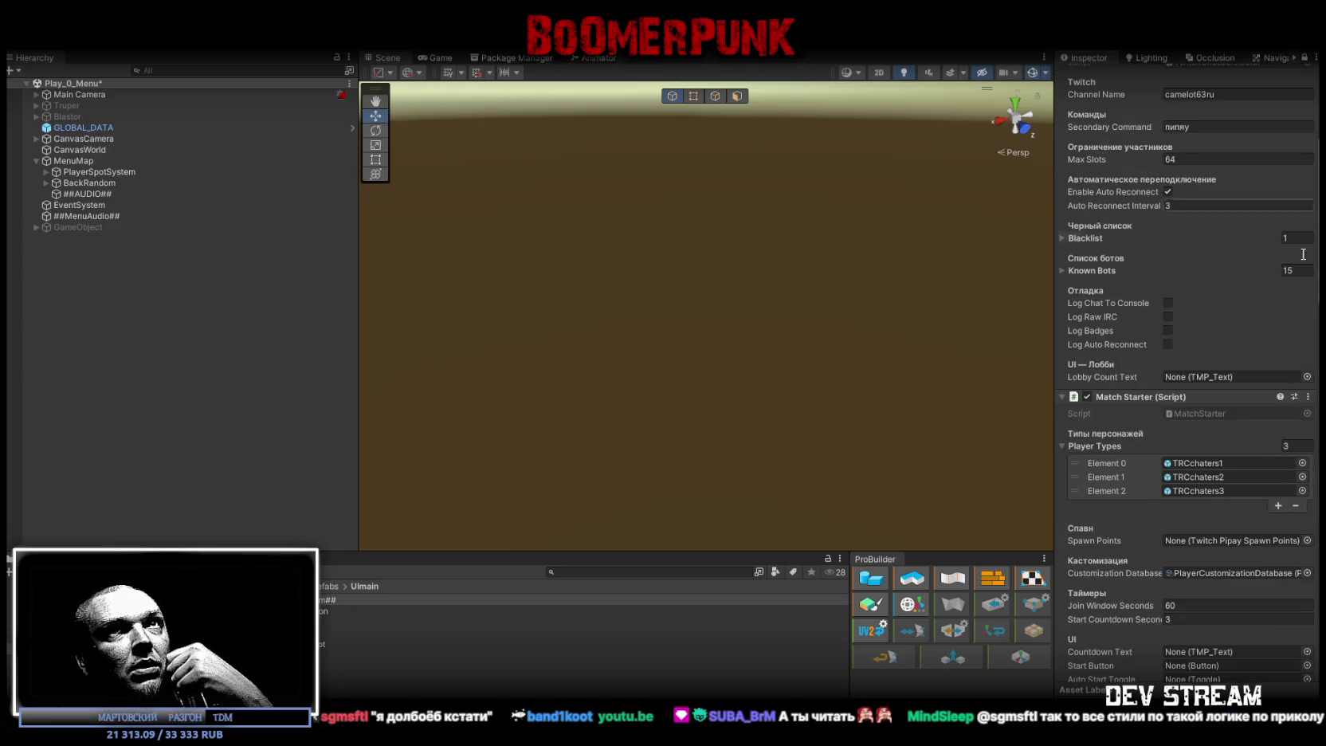
pyautogui.click(1278, 505)
pyautogui.click(1180, 504)
pyautogui.moveTo(478, 644); pyautogui.dragTo(1223, 505)
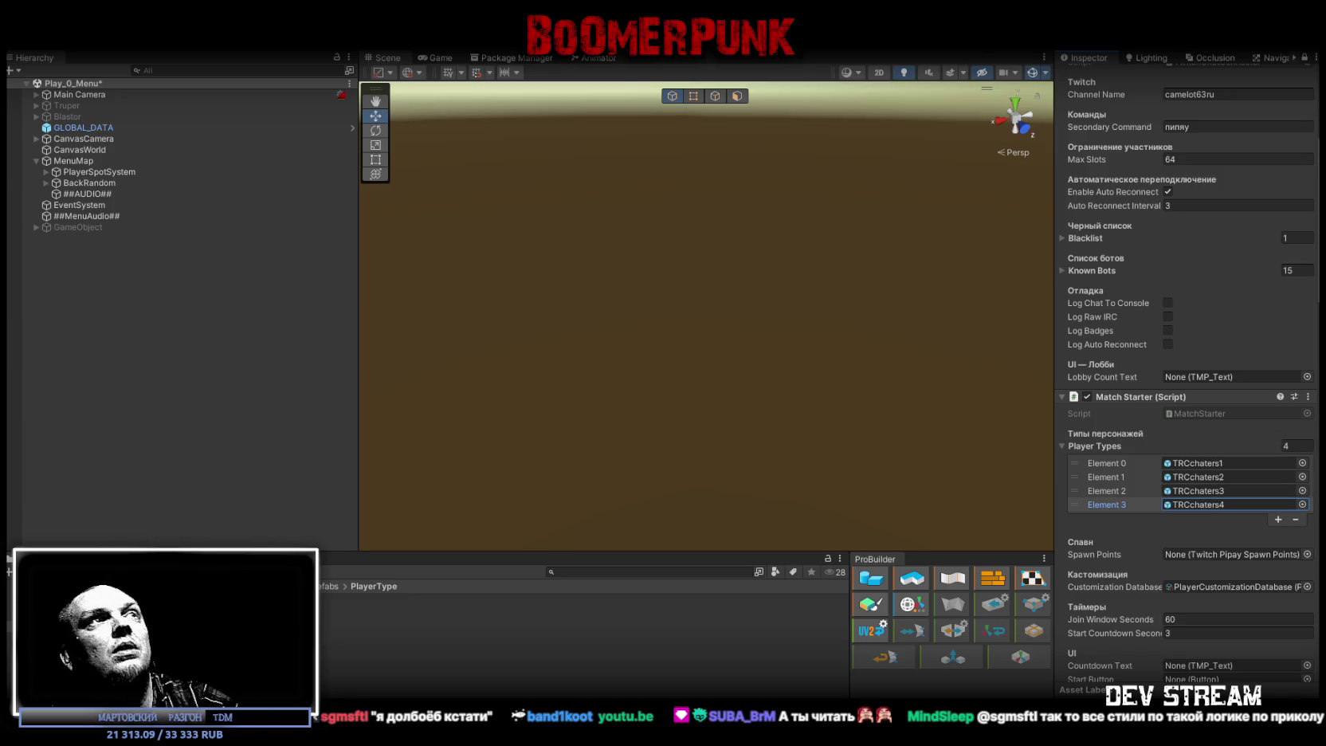
pyautogui.click(438, 58)
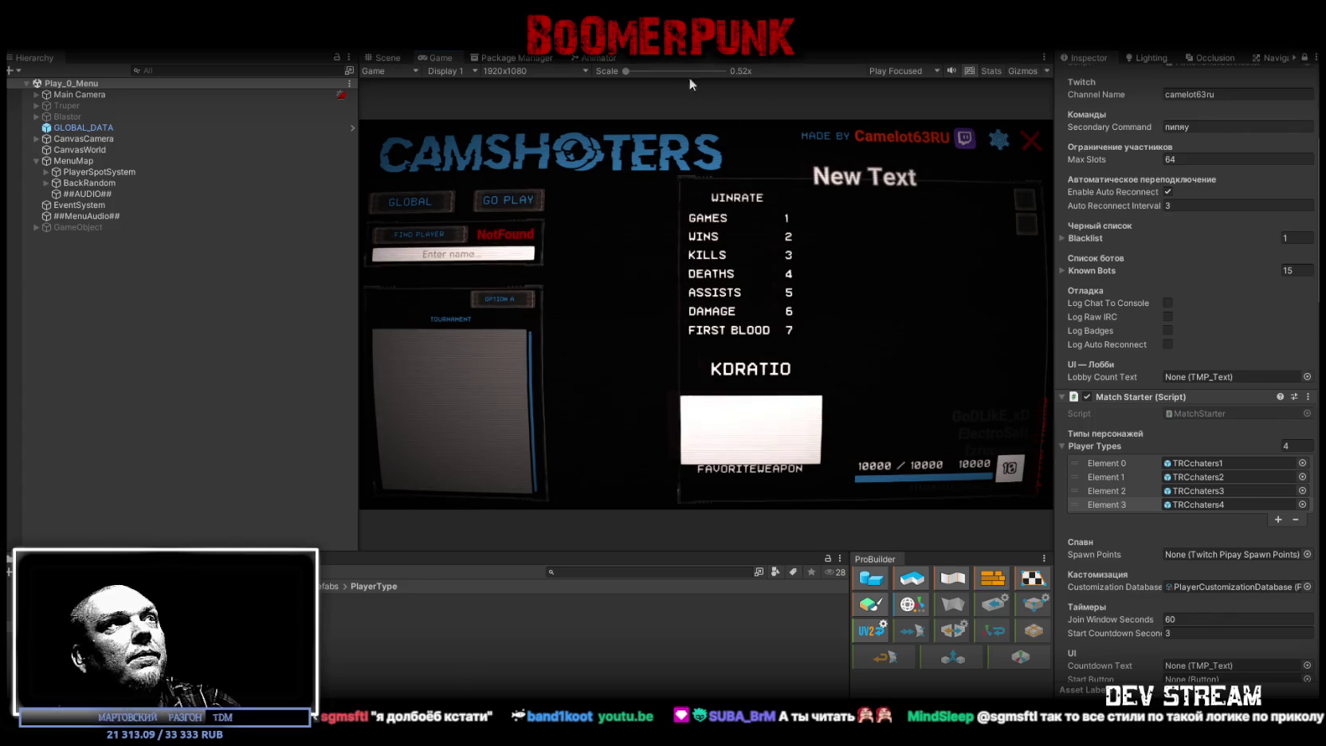
# - Enlarge and maximize the Game view, run play mode, and open the map selection list
pyautogui.moveTo(358, 114)
pyautogui.mouseDown()
pyautogui.moveTo(242, 113)
pyautogui.moveTo(263, 113)
pyautogui.mouseUp()
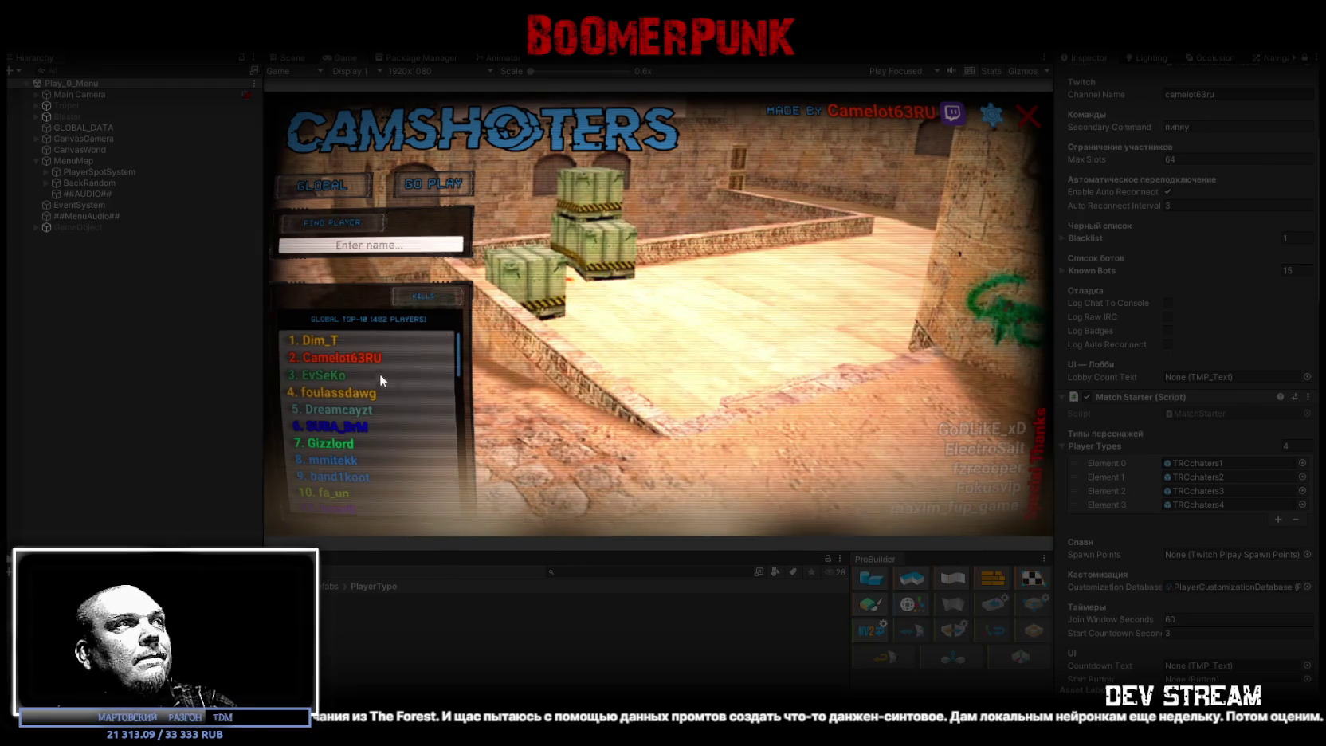
pyautogui.click(354, 358)
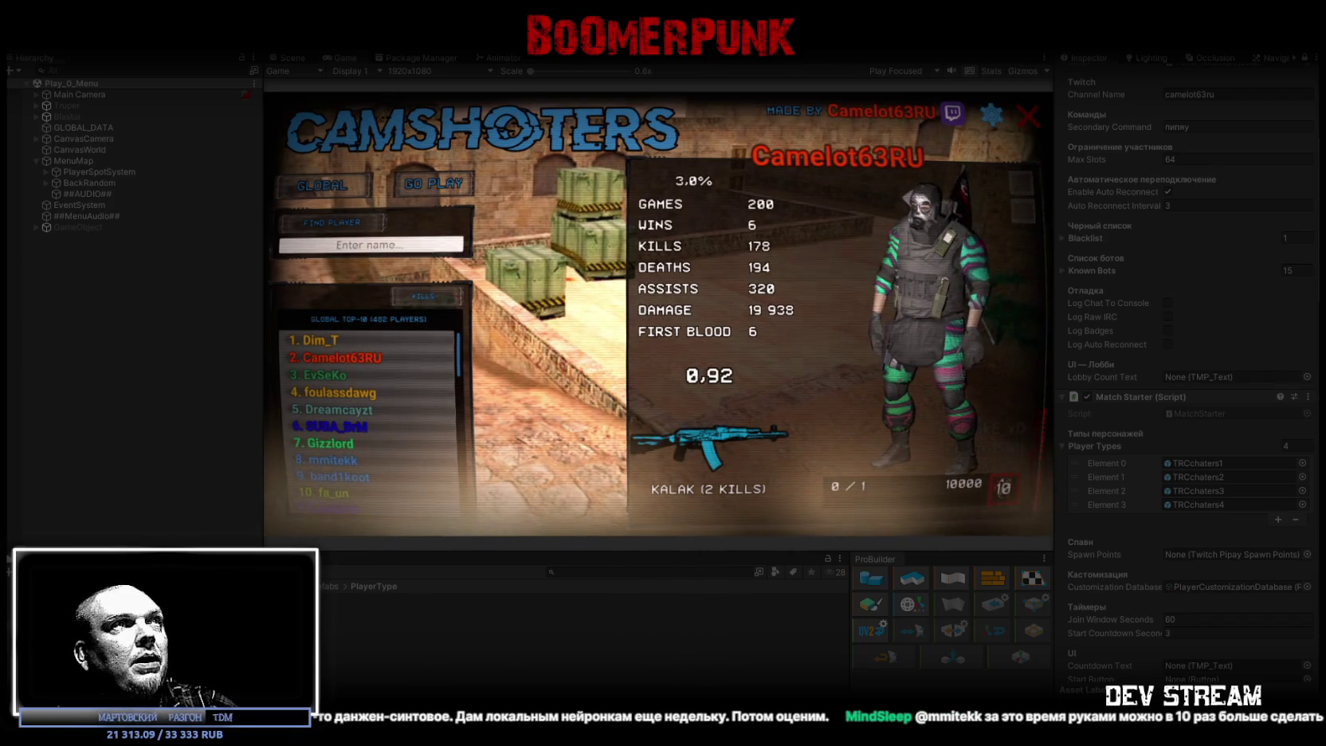
pyautogui.hotkey('ctrl', 'p')
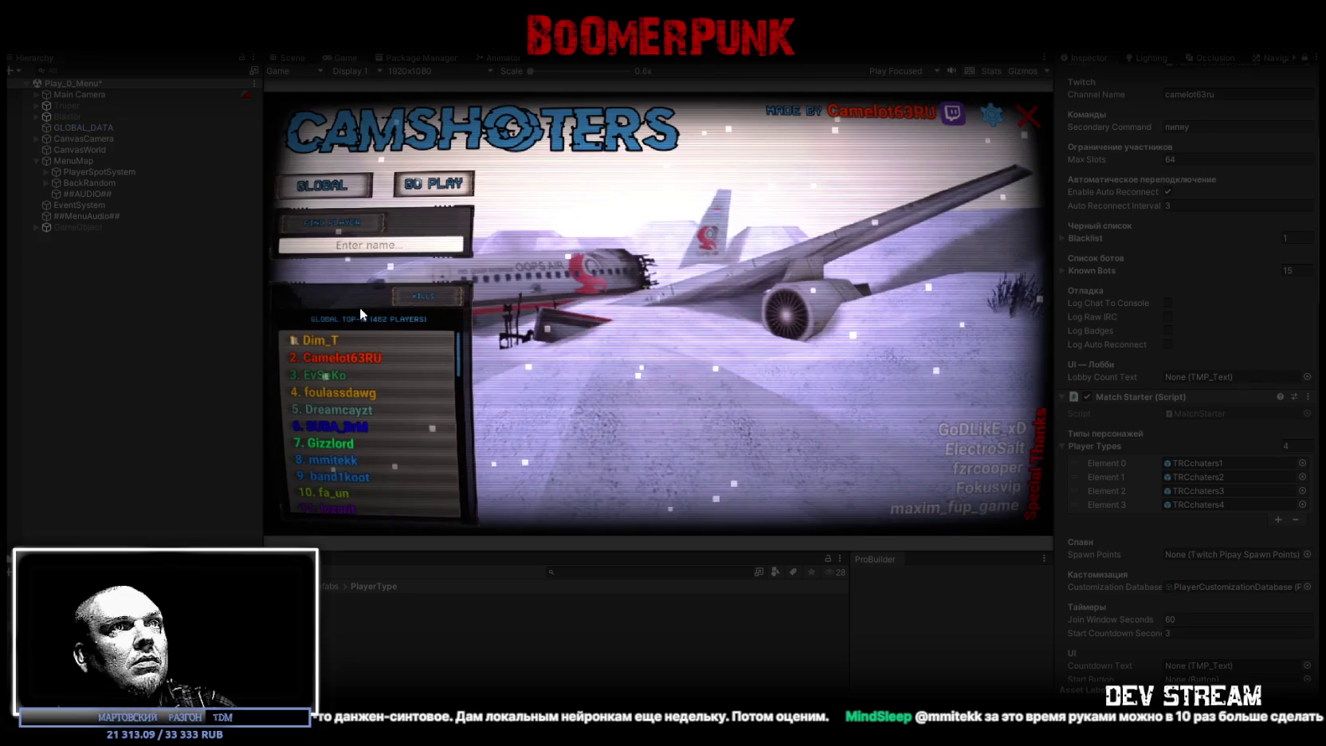
pyautogui.click(326, 360)
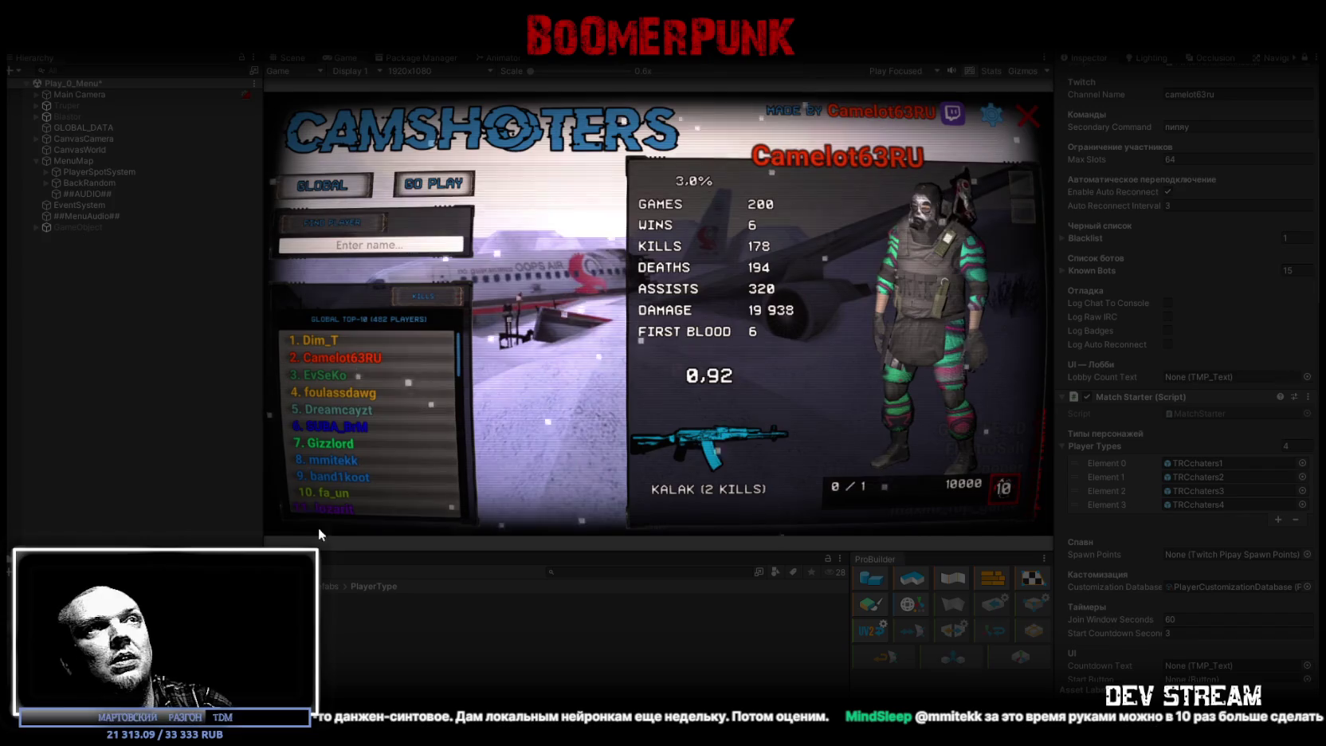
pyautogui.doubleClick(342, 56)
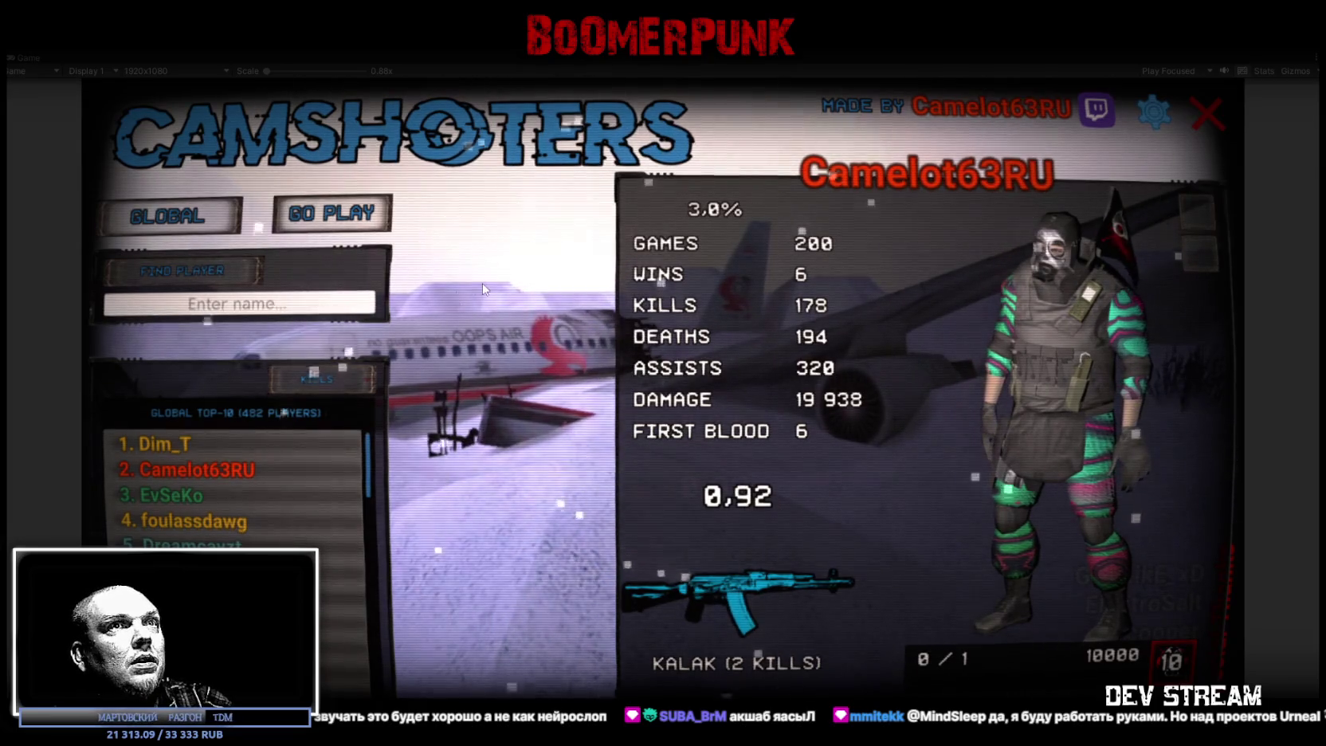
pyautogui.click(339, 209)
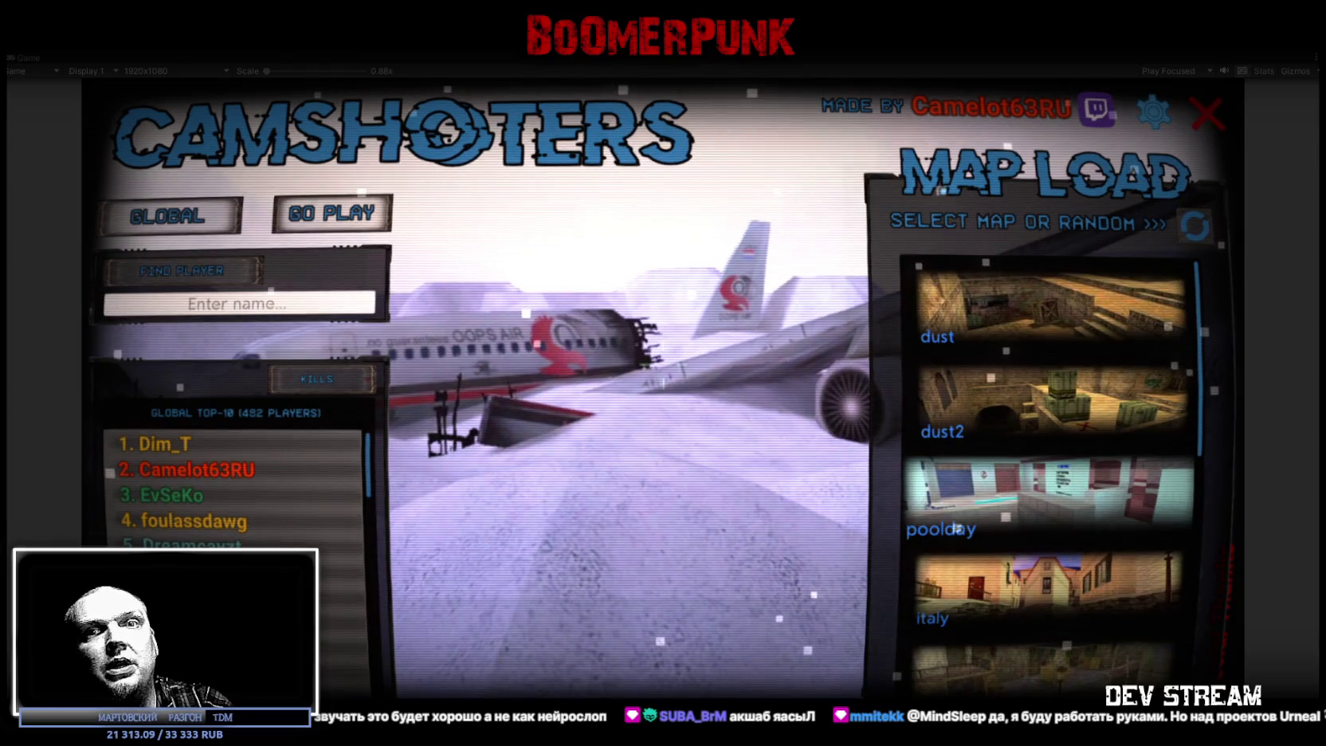
# - Play a match on poolday, close the scoreboard, view a player's stats, then stop play mode
pyautogui.click(1049, 502)
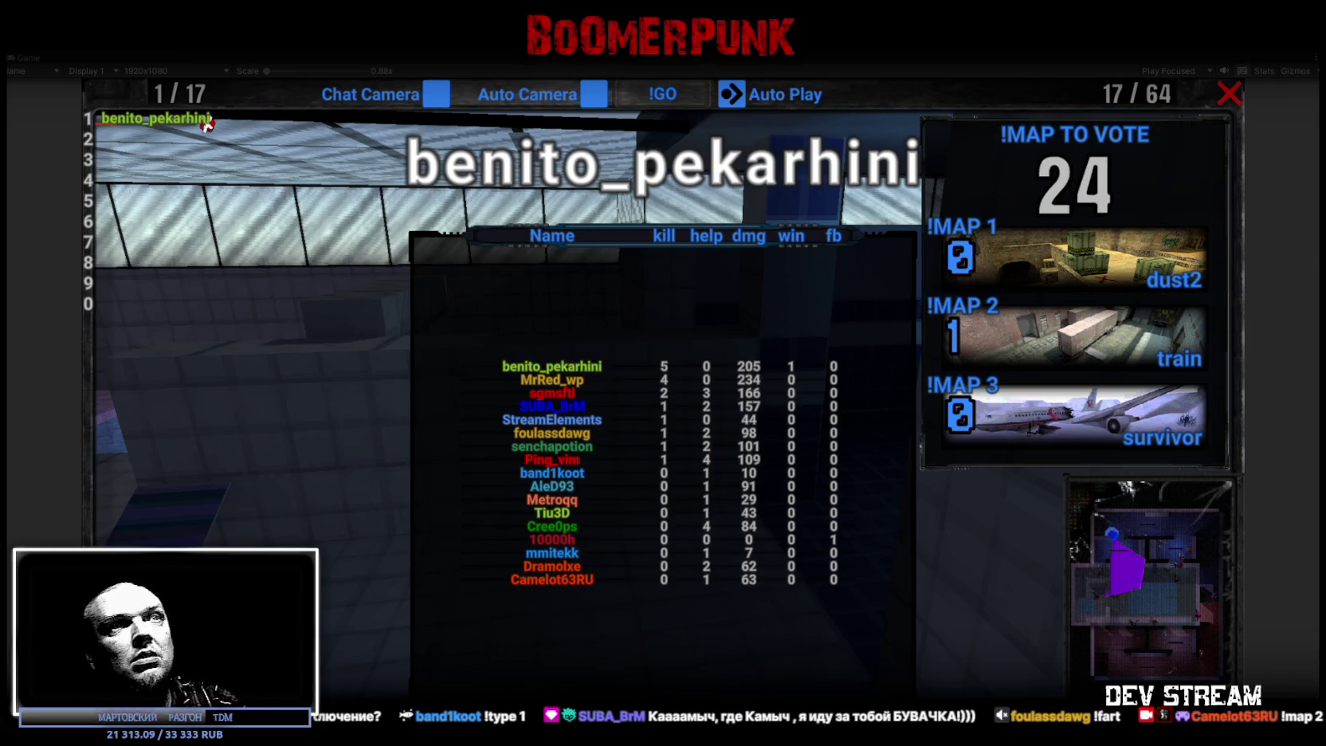
pyautogui.click(1230, 93)
pyautogui.click(216, 469)
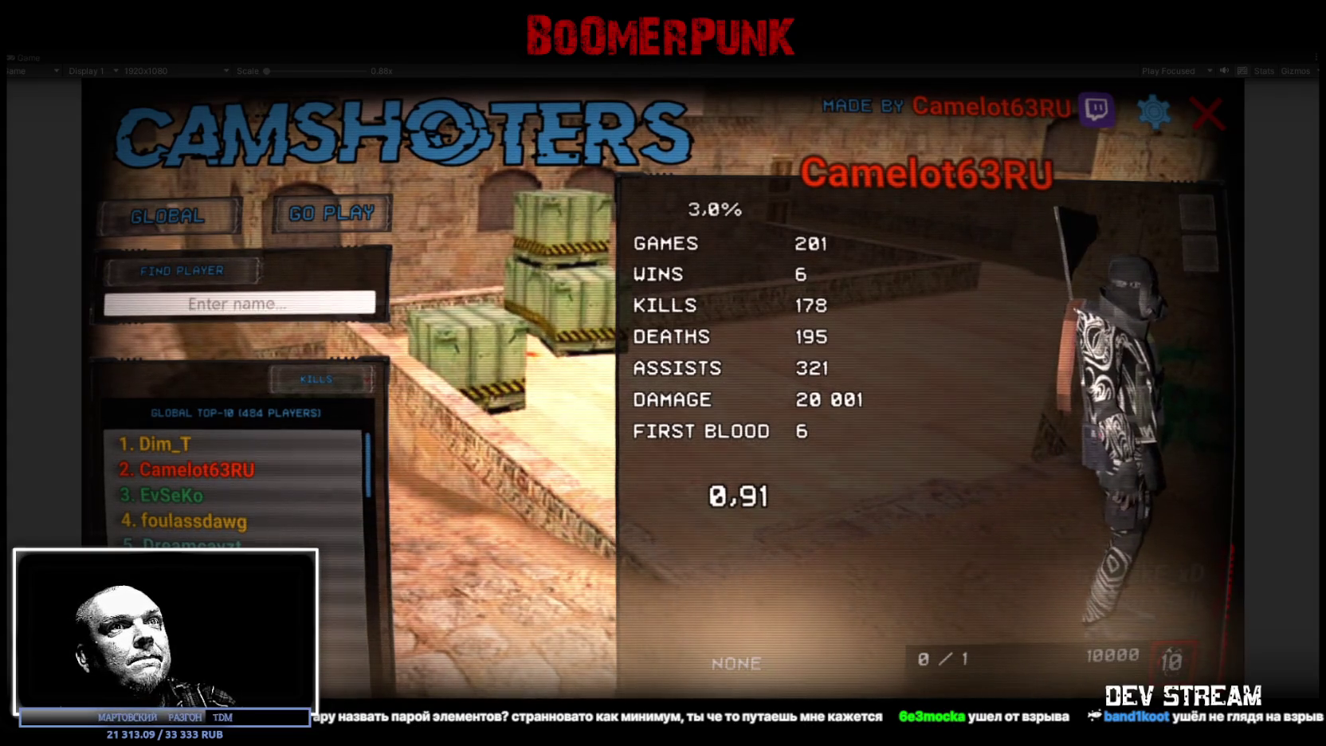
pyautogui.hotkey('ctrl', 'p')
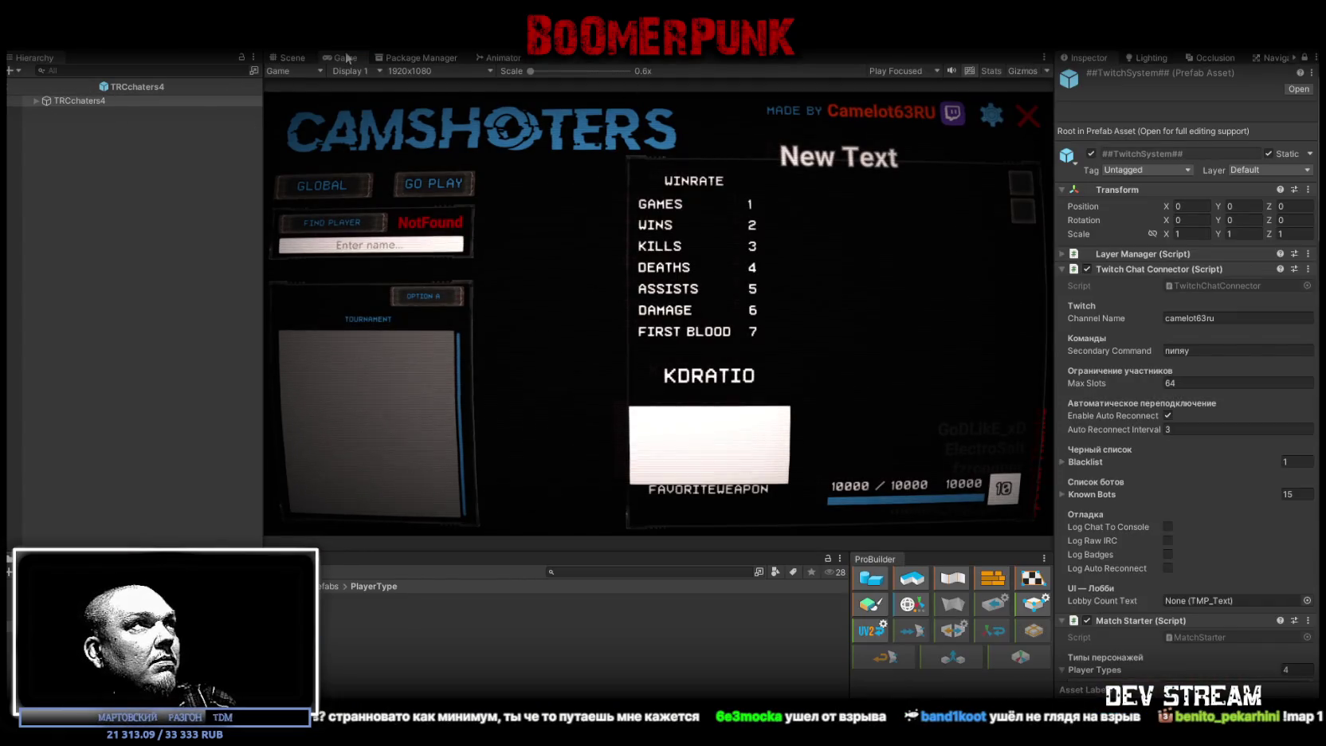
# - Show the TRCchaters4 prefab and filter its hierarchy for 'Rigid' to list the Rigidbody bones
pyautogui.click(292, 58)
pyautogui.click(37, 101)
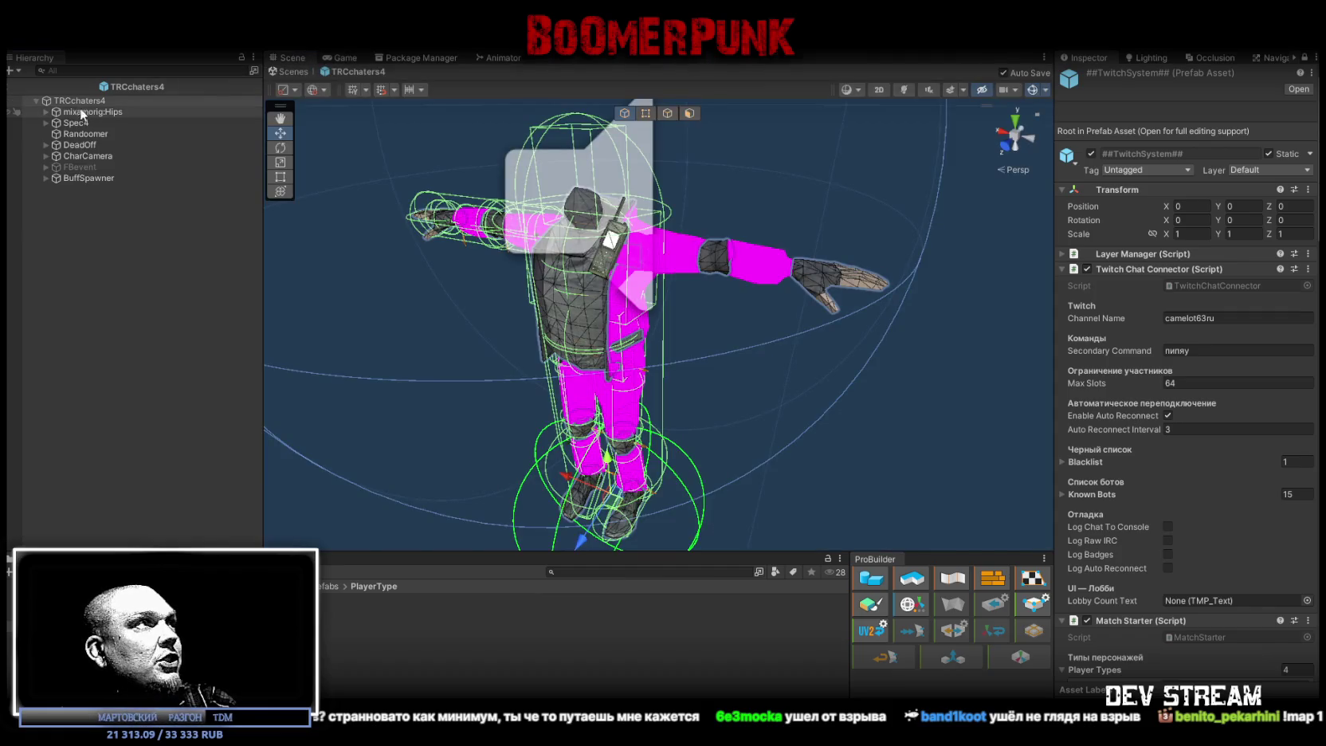
pyautogui.keyDown('alt'); pyautogui.click(45, 111); pyautogui.keyUp('alt')
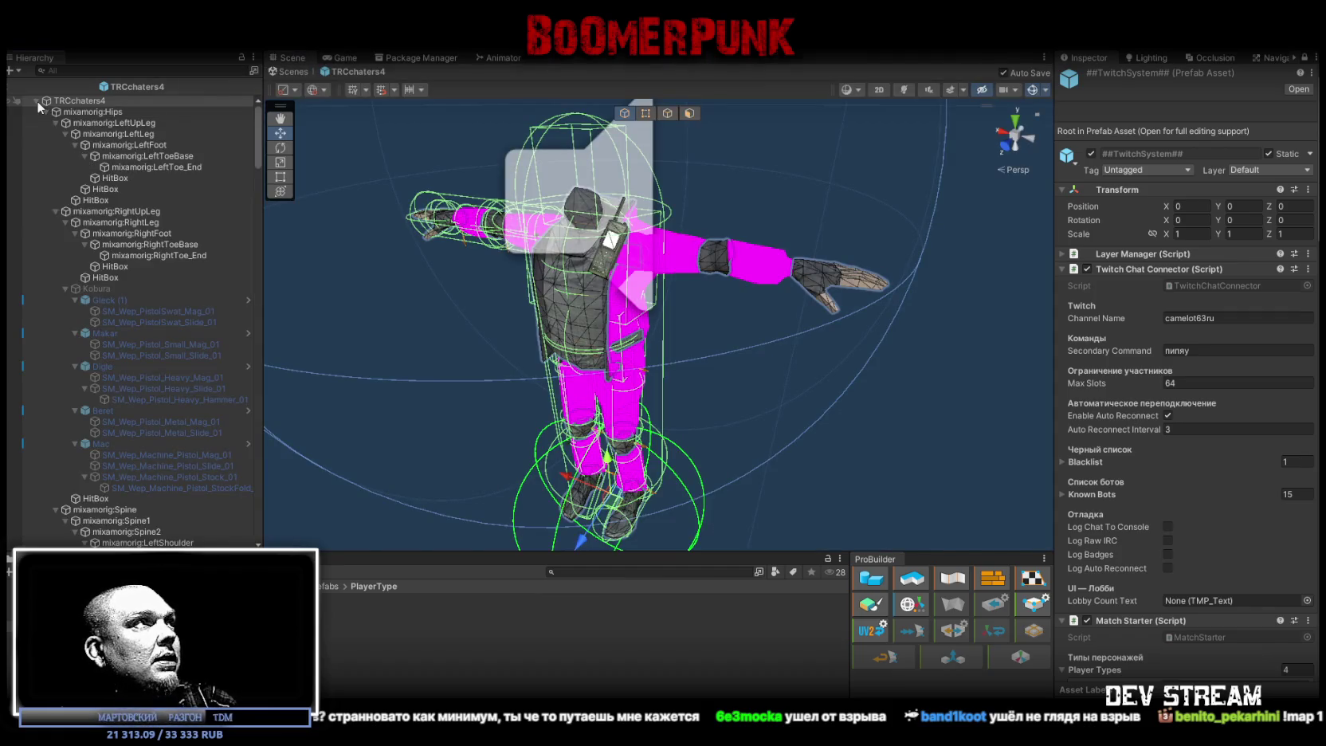
pyautogui.click(37, 100)
pyautogui.click(137, 71)
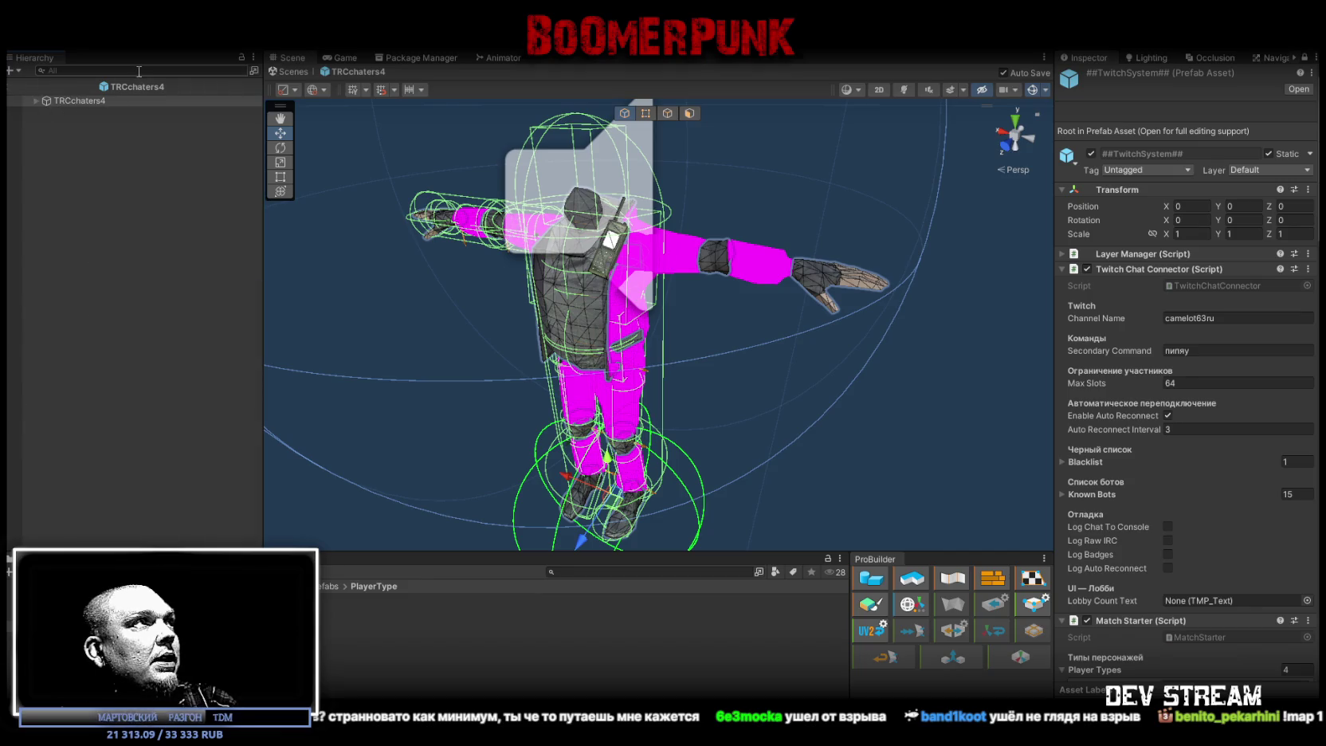
pyautogui.click(37, 100)
pyautogui.click(35, 101)
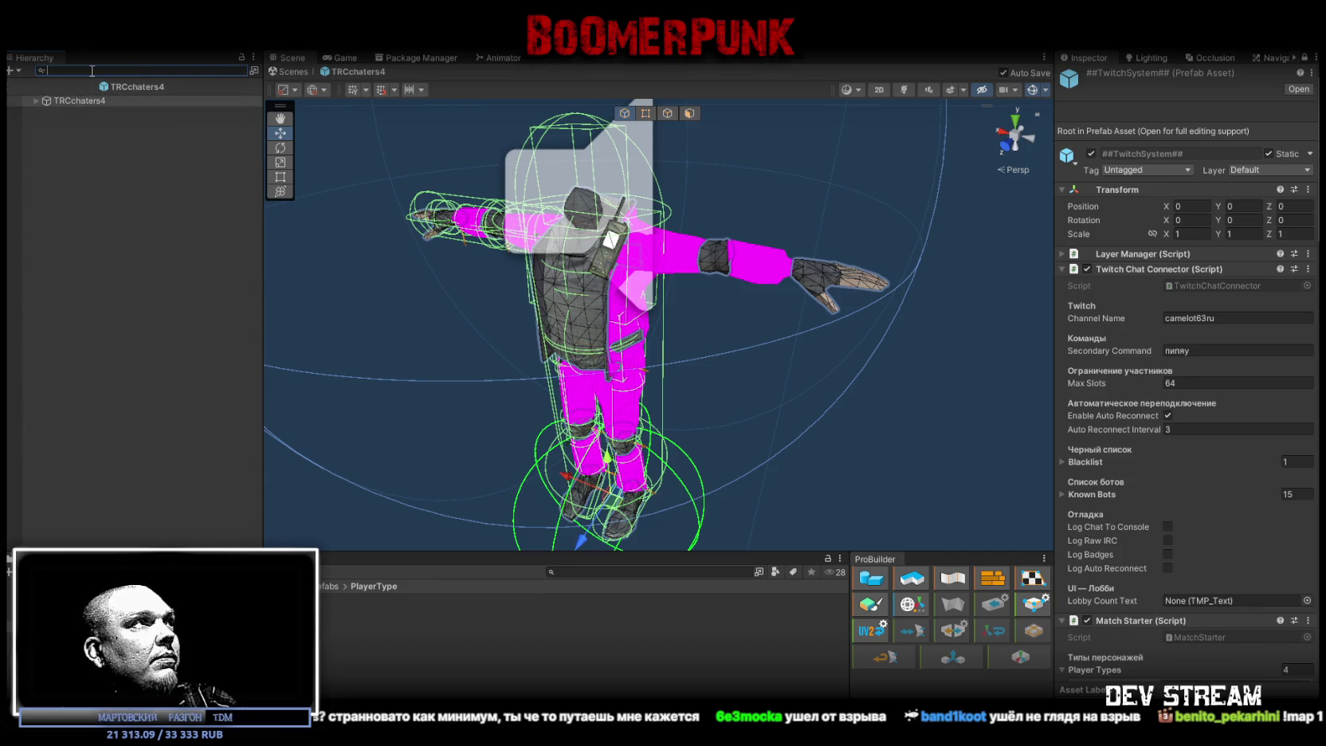
pyautogui.write('Ri')
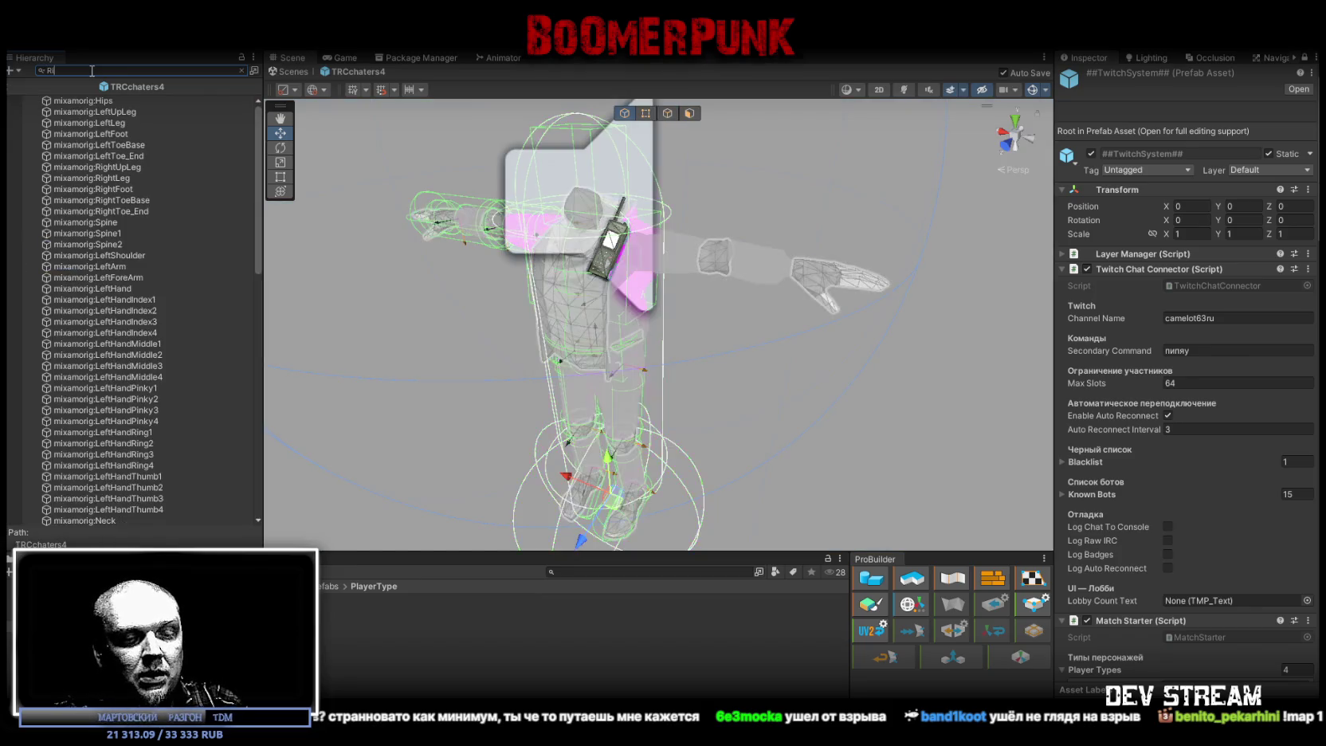
pyautogui.write('gidbody')
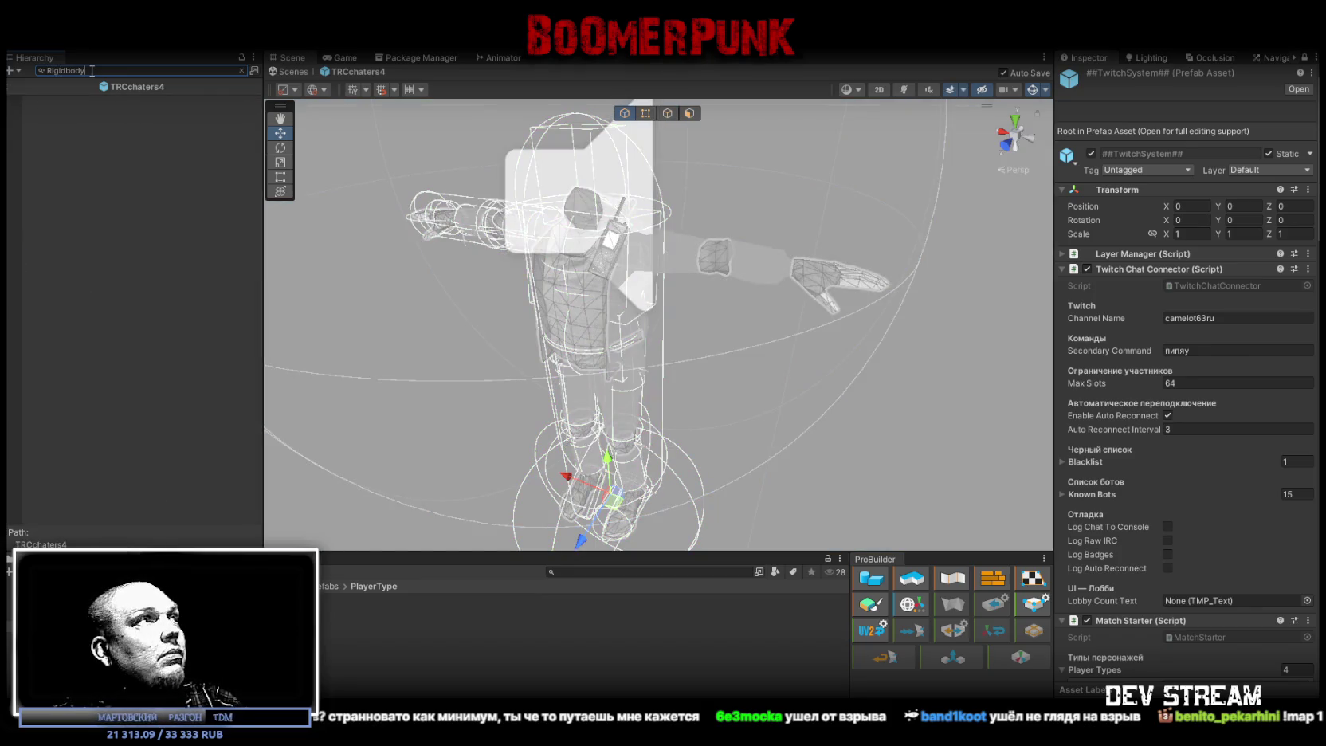
# - Put all Rigidbody bones, from Hips down, on the RagDoll layer and exit prefab mode
pyautogui.click(85, 113)
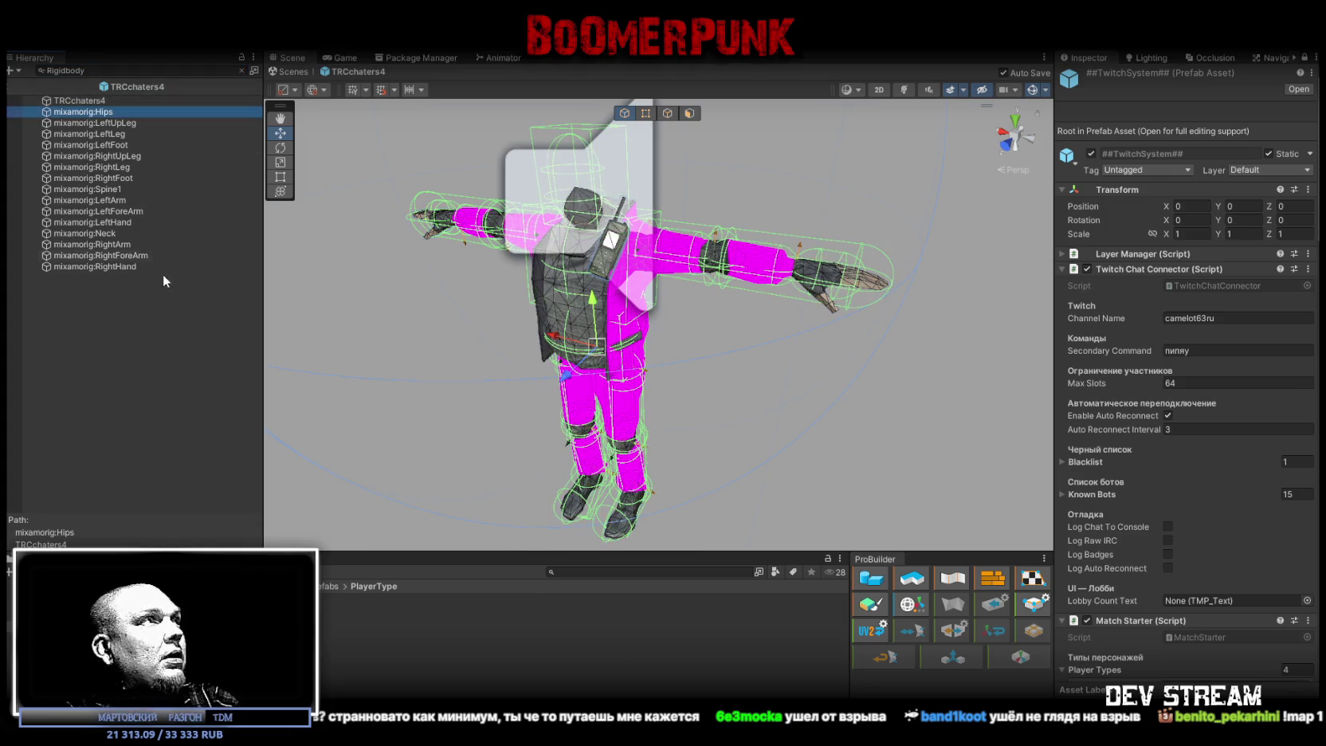
pyautogui.keyDown('shift'); pyautogui.click(116, 268); pyautogui.keyUp('shift')
pyautogui.click(1241, 169)
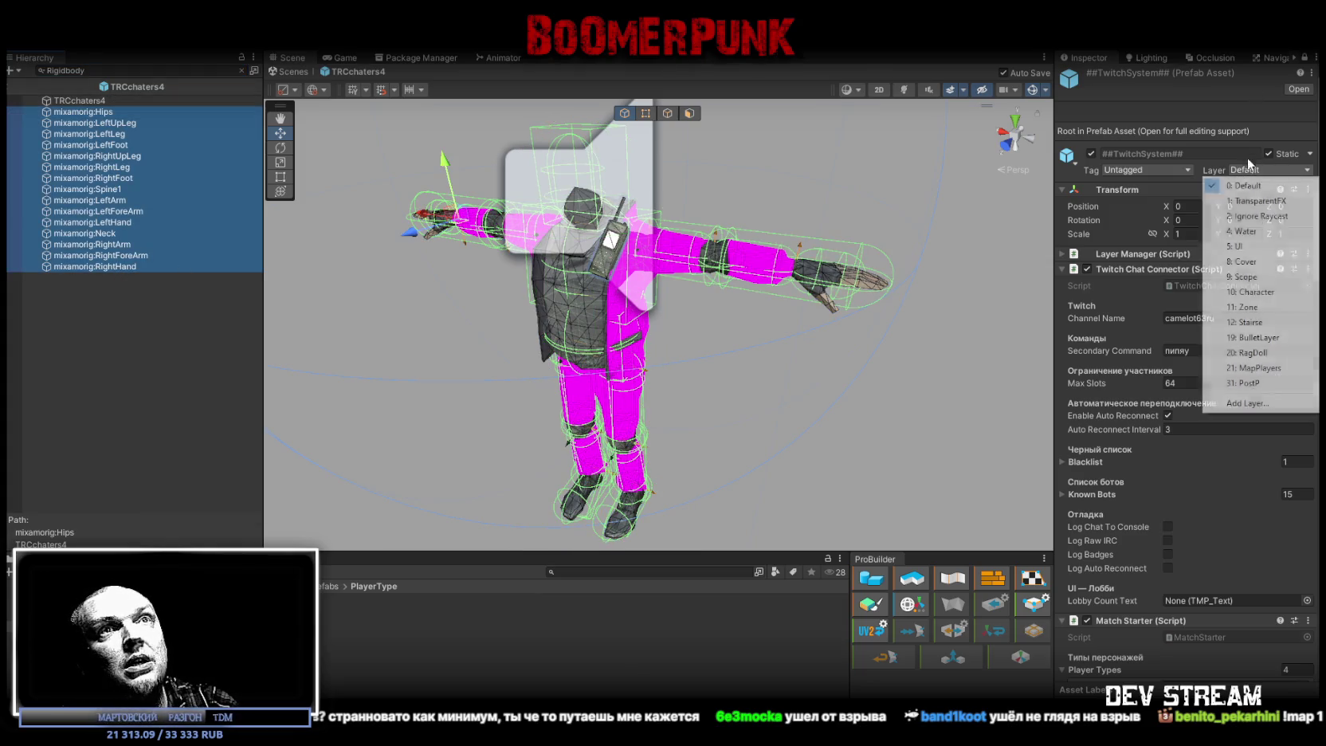
pyautogui.click(1256, 353)
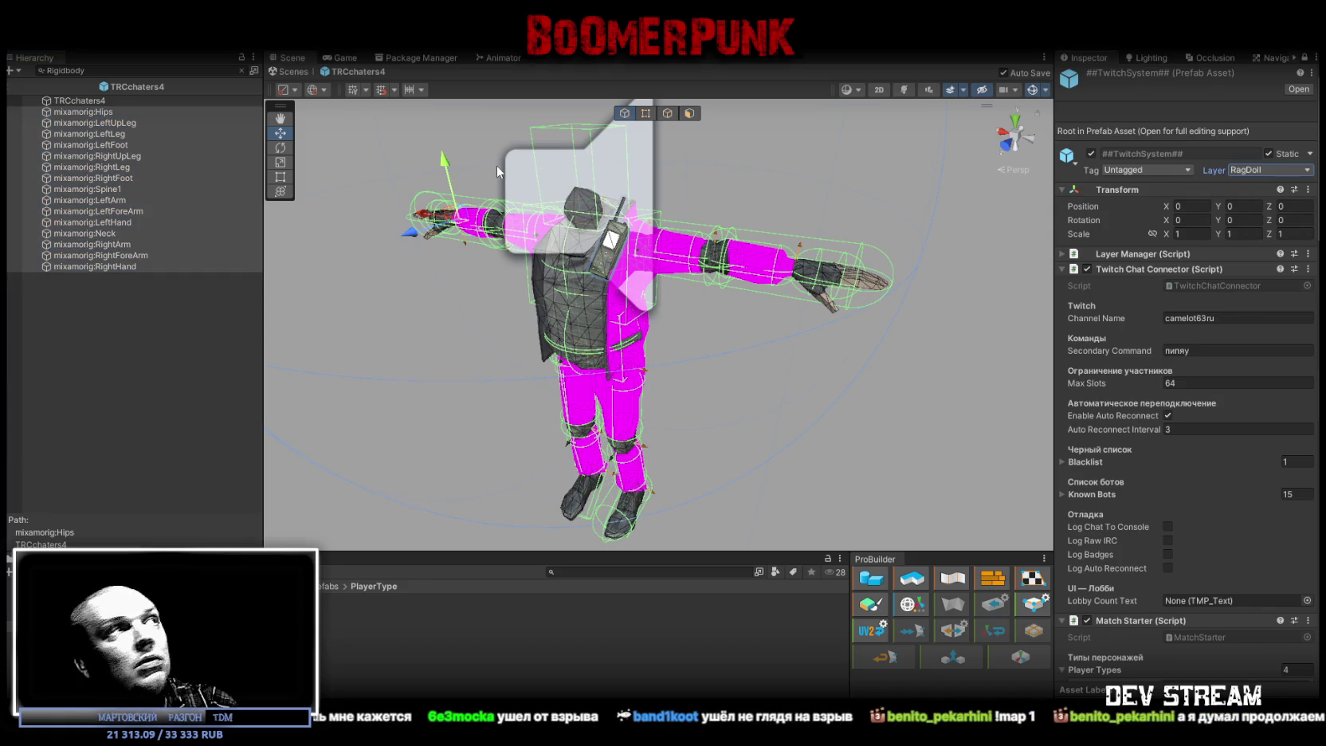
pyautogui.click(292, 75)
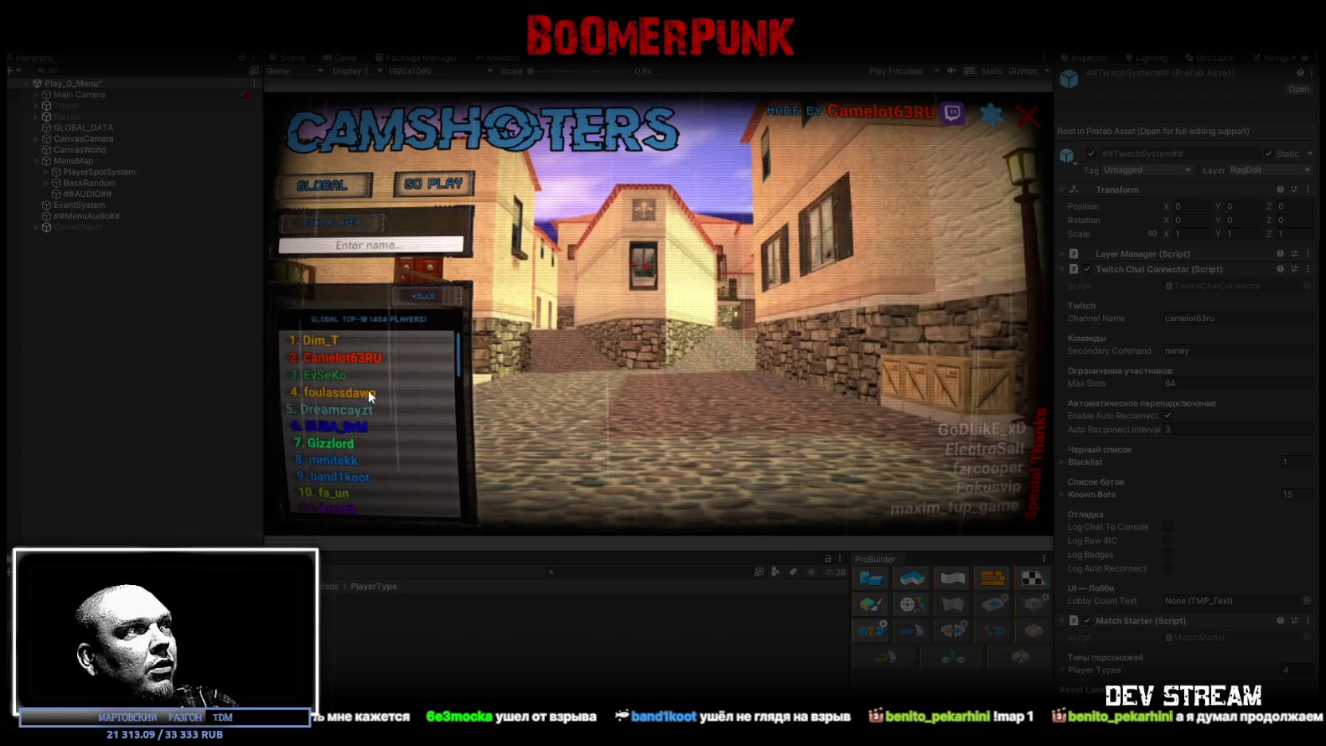
# - View the second leaderboard player's stats in the running game, then stop play mode
pyautogui.click(359, 355)
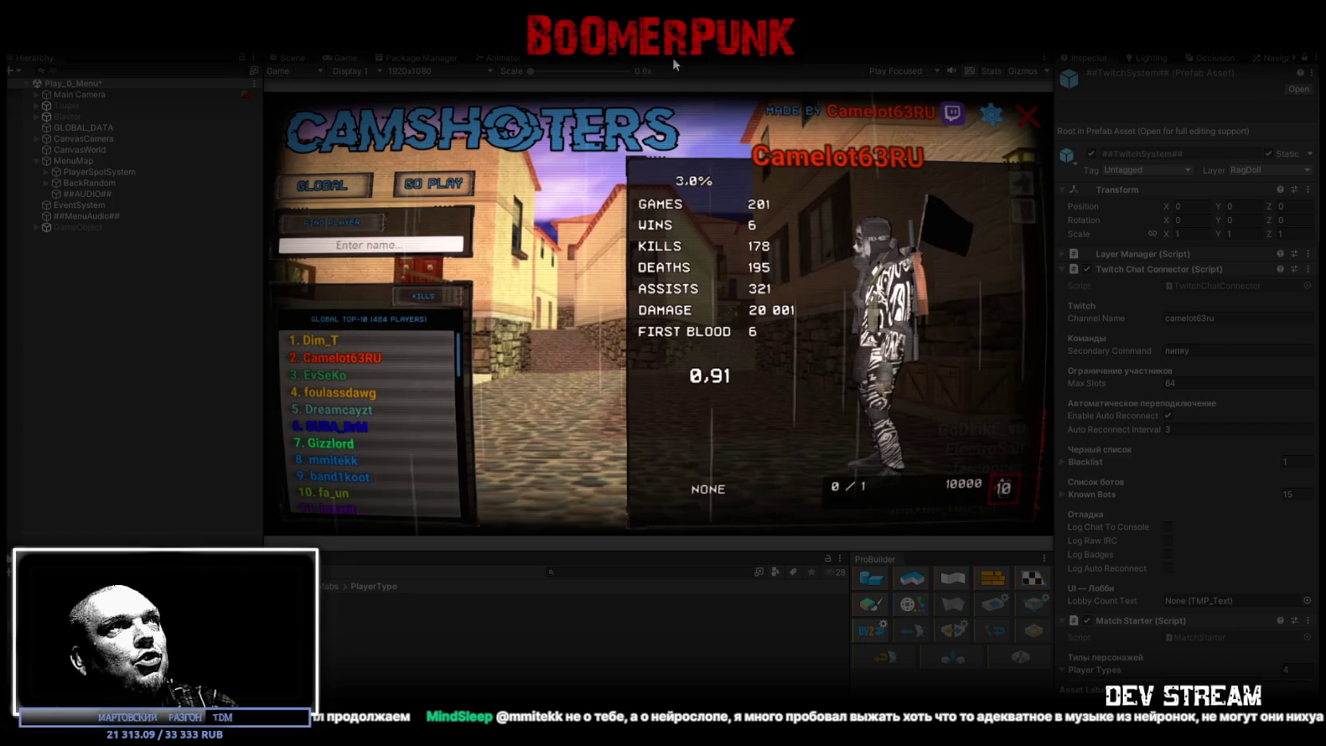
pyautogui.hotkey('ctrl', 'p')
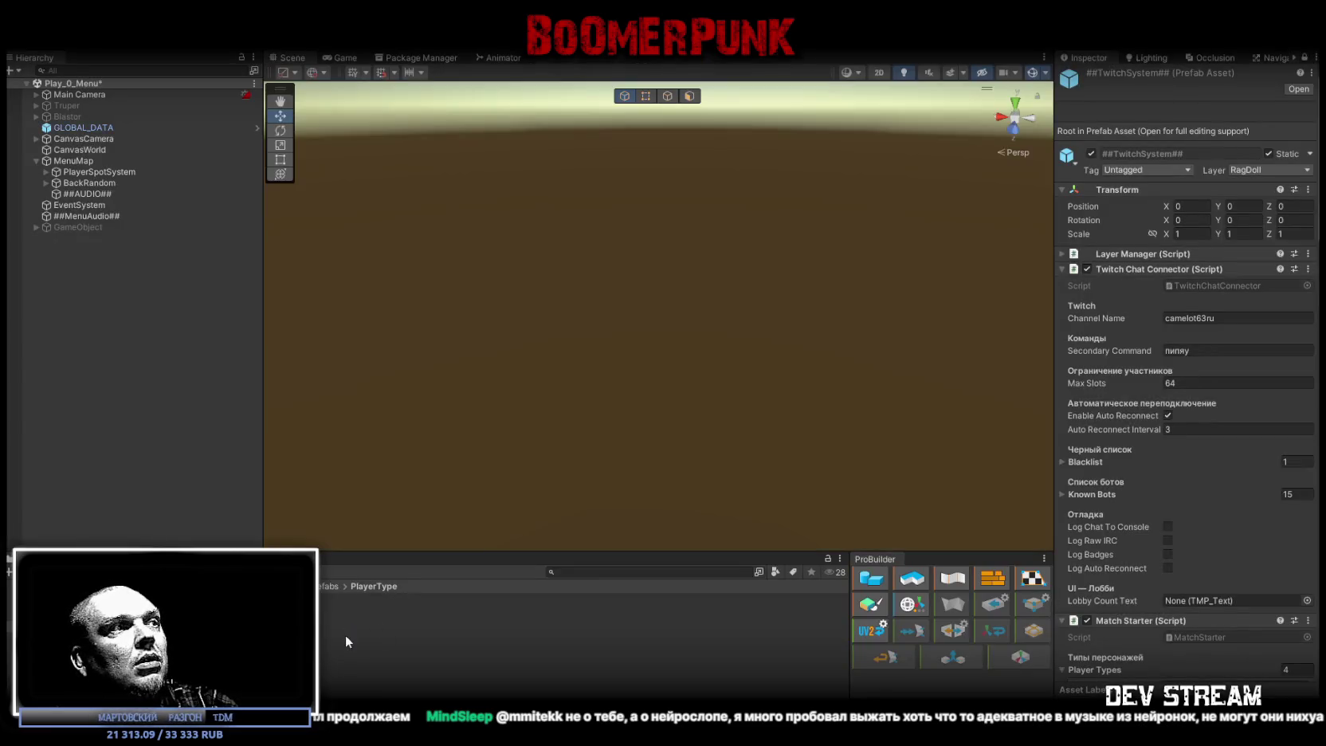
# - Open the TRCchaters4 prefab and select its left leg bone chain from Hips to LeftToe_End
pyautogui.click(133, 67)
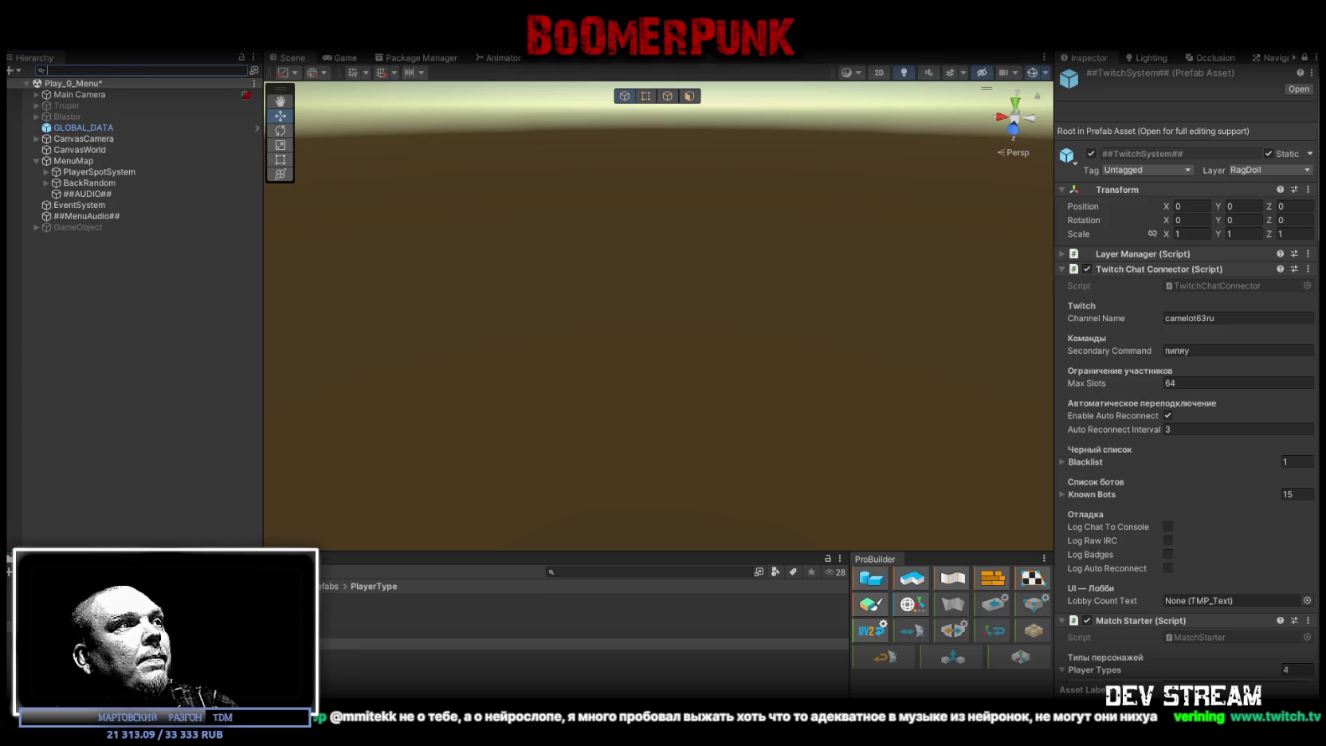
pyautogui.doubleClick(160, 644)
pyautogui.click(35, 101)
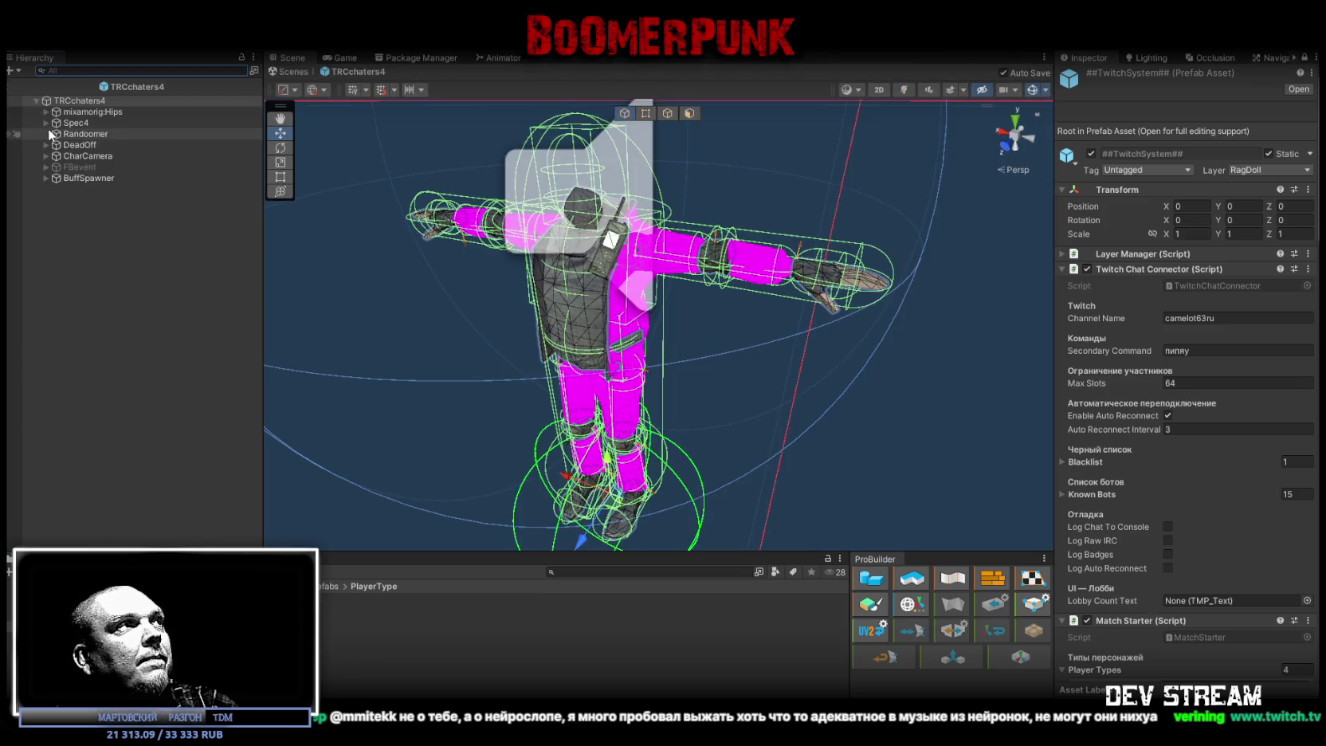
pyautogui.click(75, 113)
pyautogui.click(46, 112)
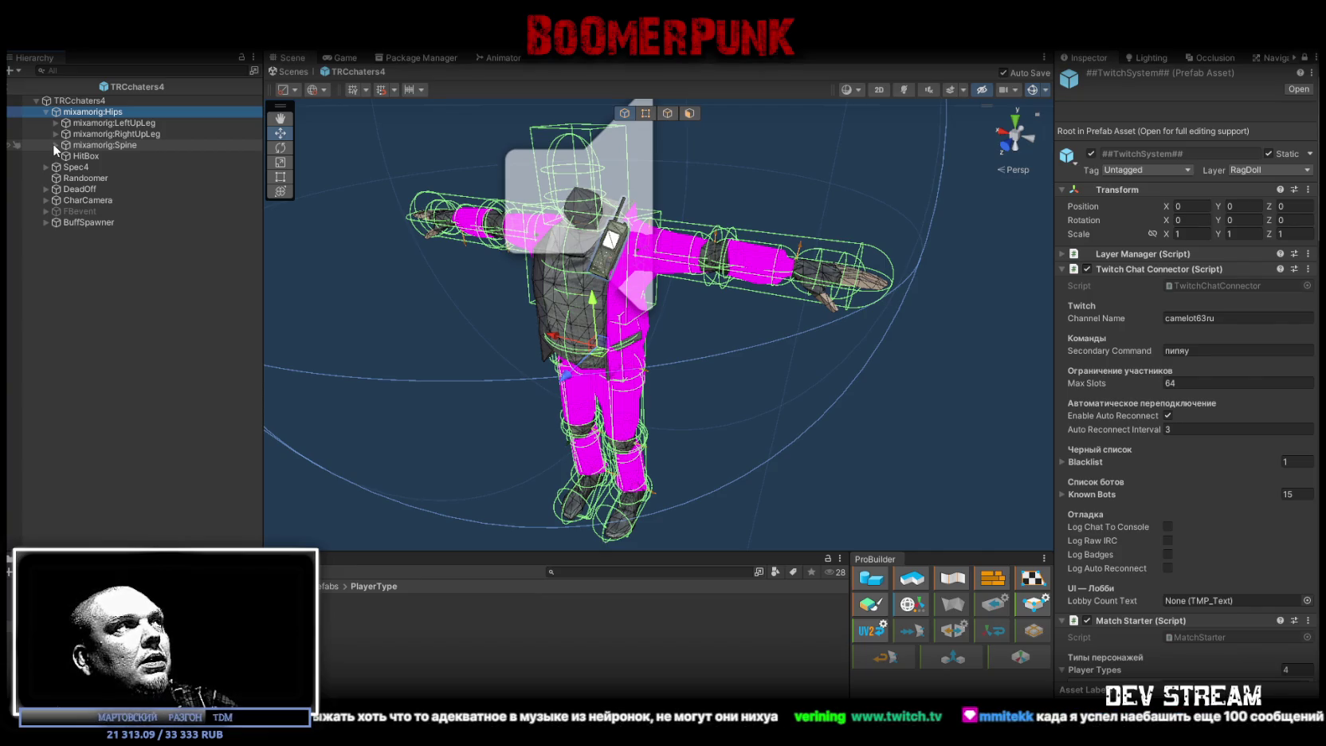
pyautogui.click(55, 122)
pyautogui.click(65, 134)
pyautogui.click(75, 145)
pyautogui.click(85, 156)
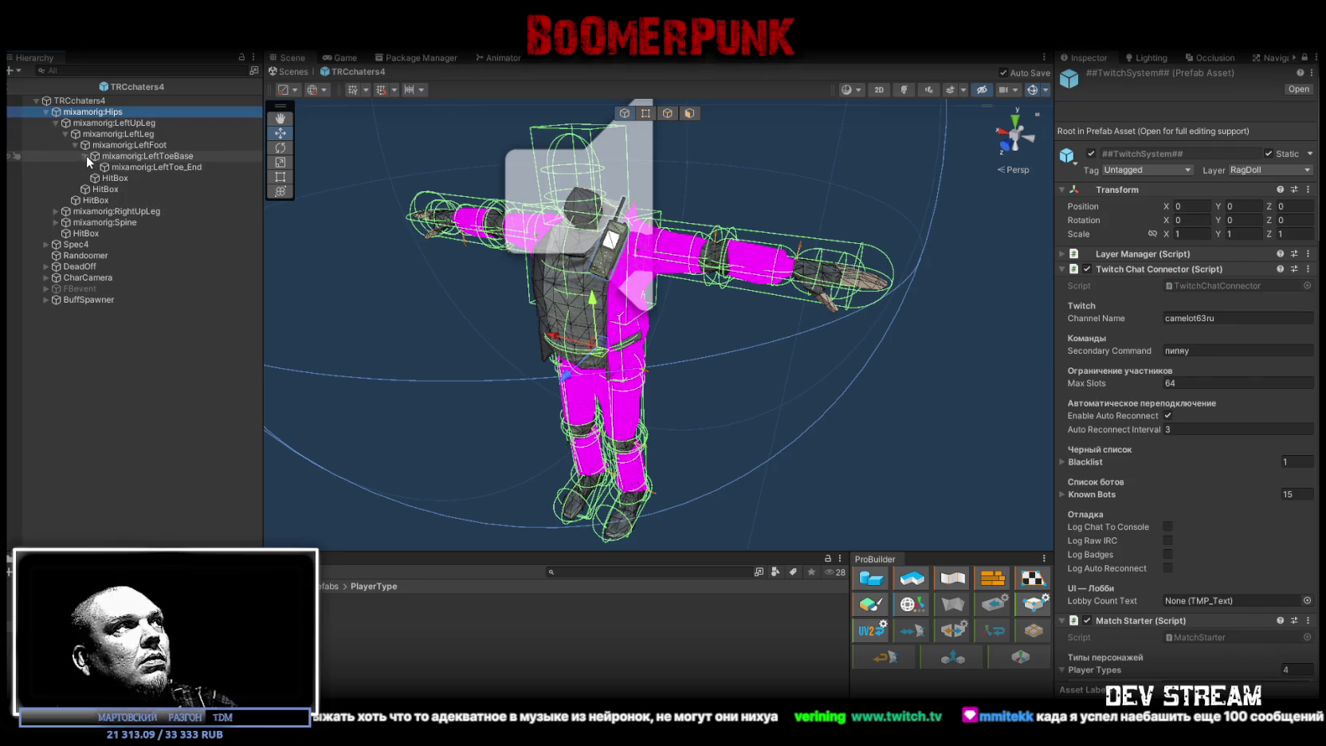
pyautogui.click(126, 166)
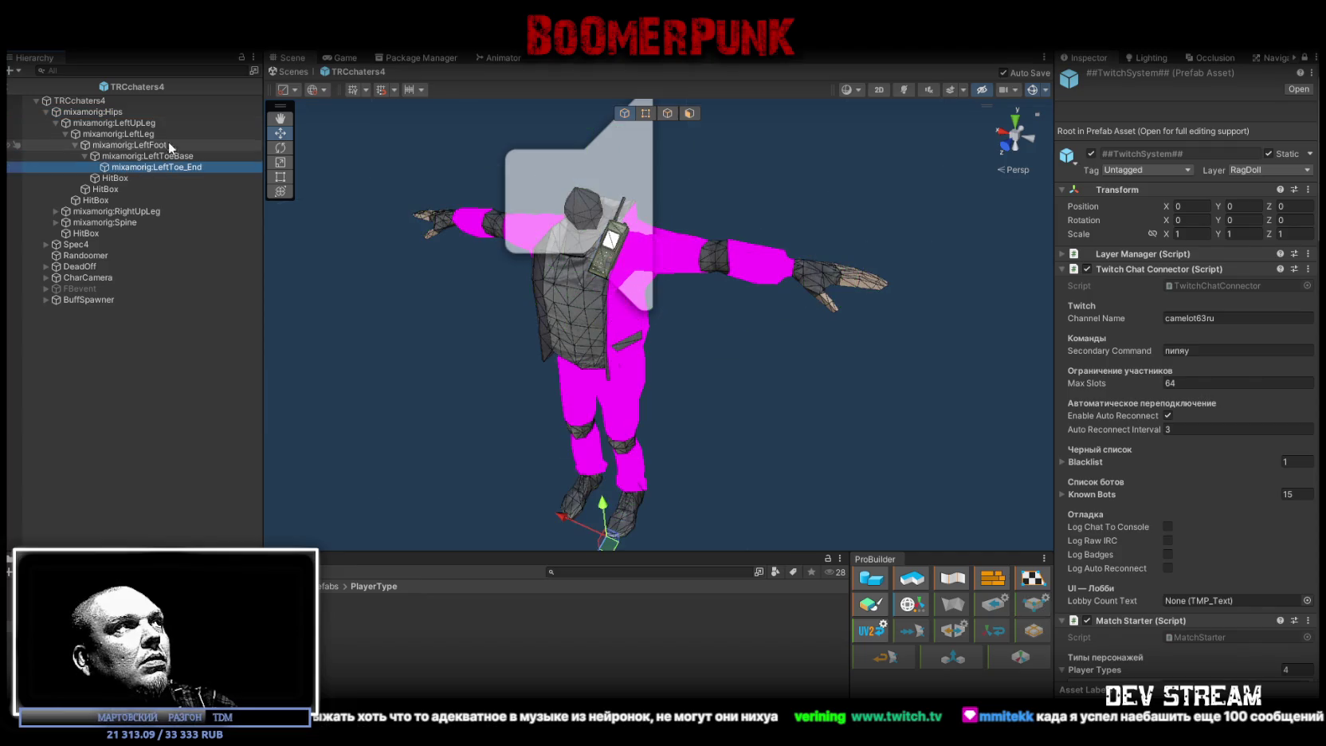
pyautogui.keyDown('shift'); pyautogui.click(102, 113); pyautogui.keyUp('shift')
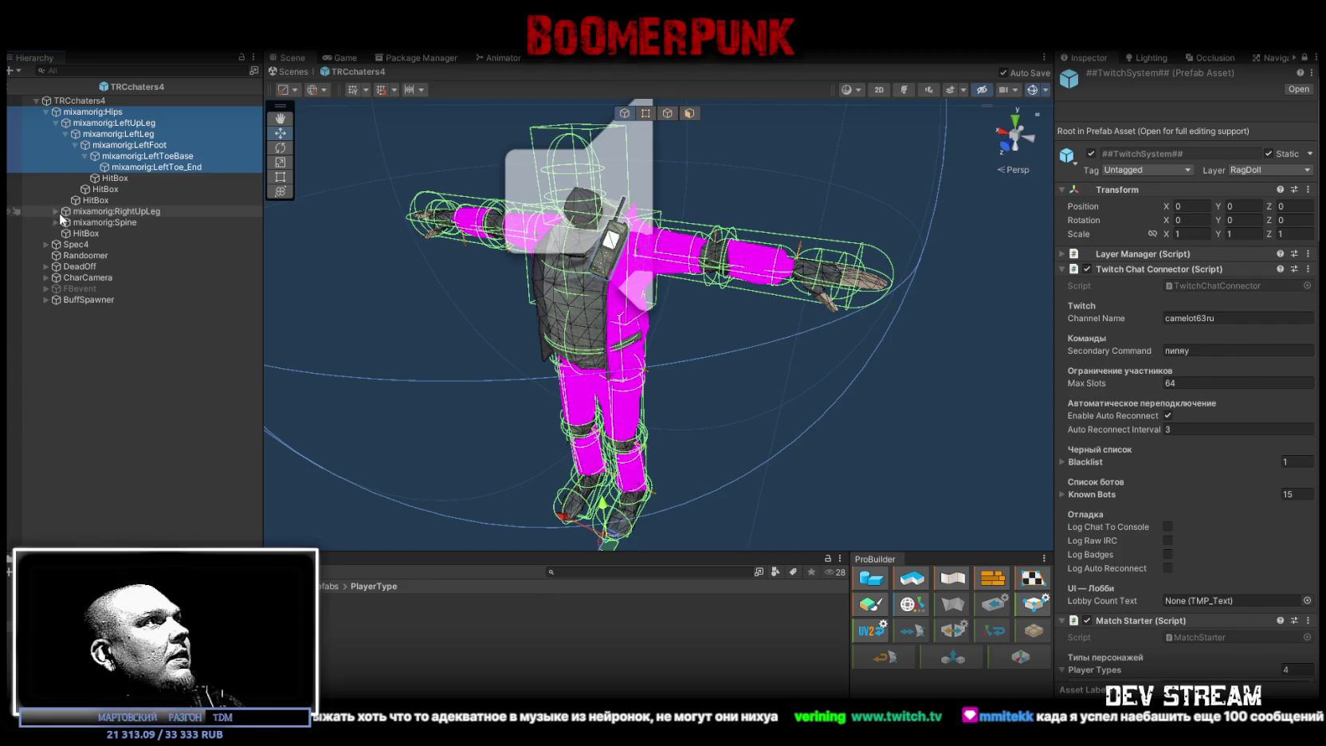
# - Reselect the bones from Hips to LeftToe_End and keep them on the RagDoll layer
pyautogui.hotkey('ctrl', 'z')
pyautogui.keyDown('shift'); pyautogui.click(139, 163); pyautogui.keyUp('shift')
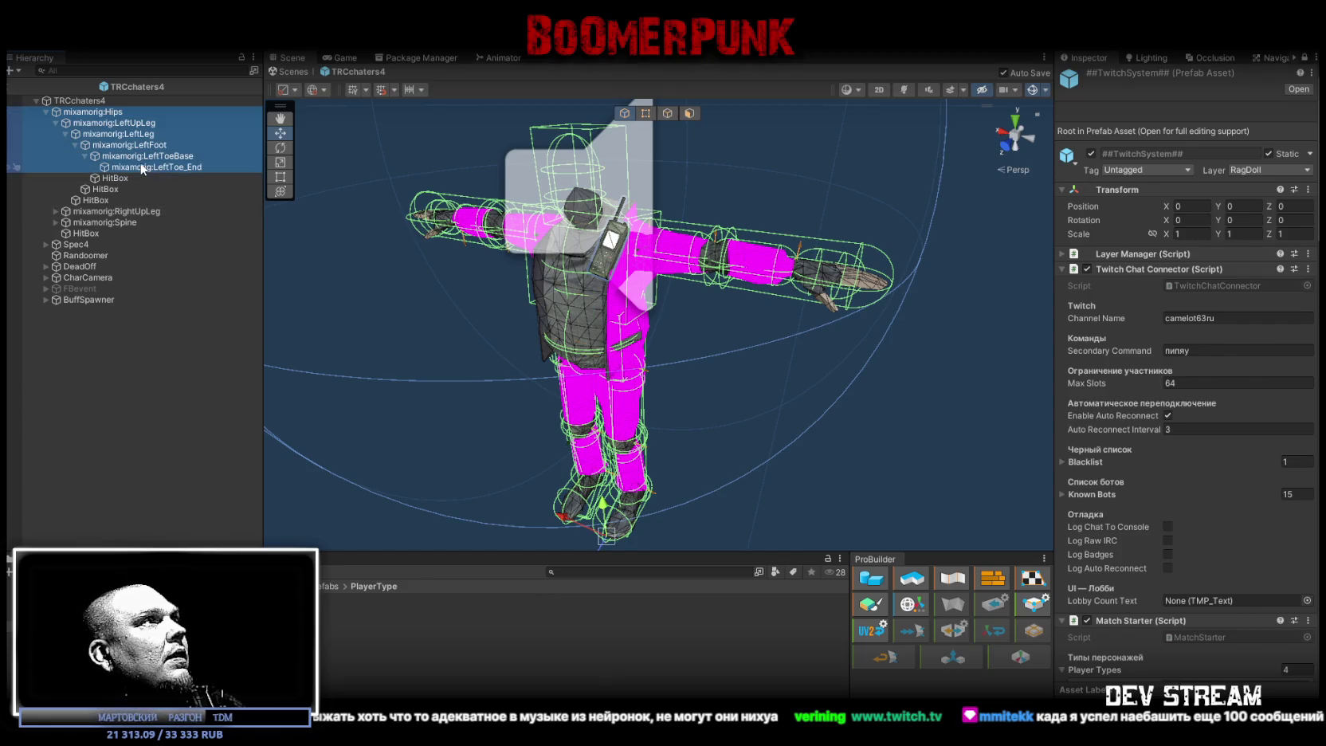
pyautogui.click(1268, 168)
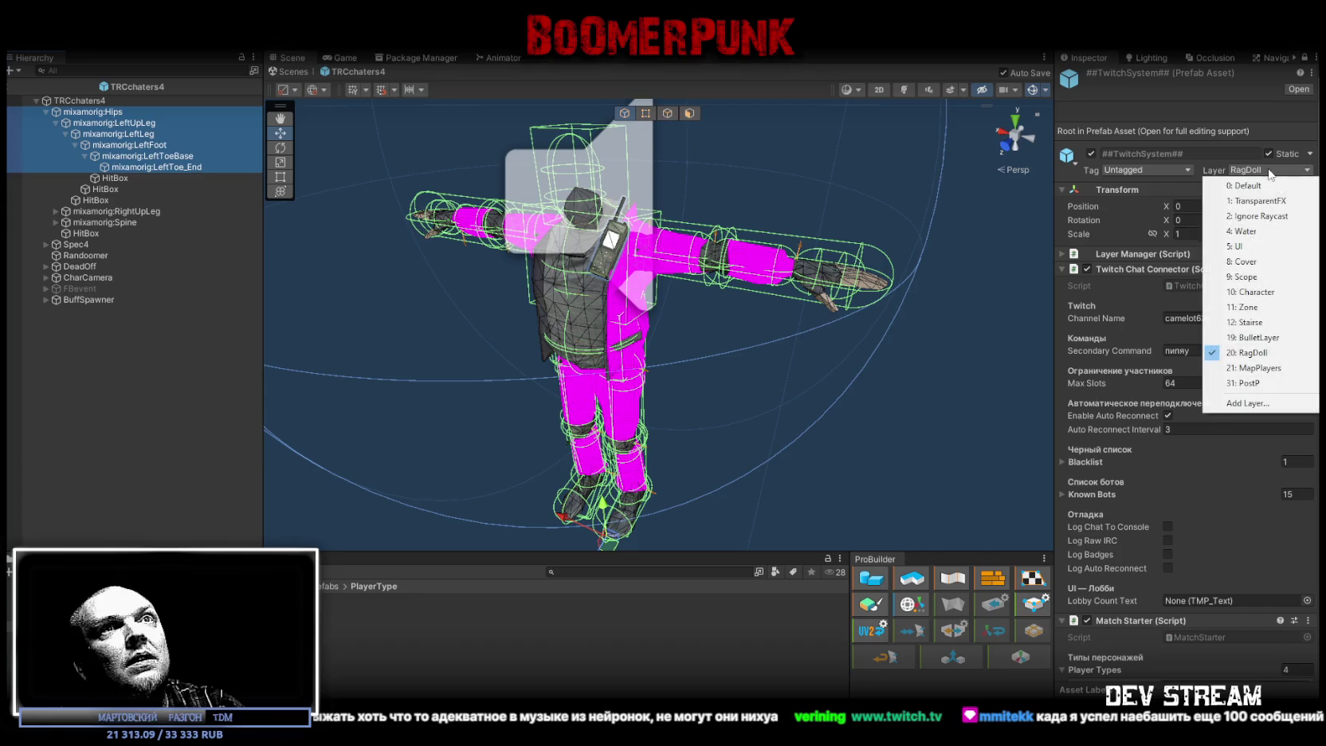
pyautogui.click(1240, 351)
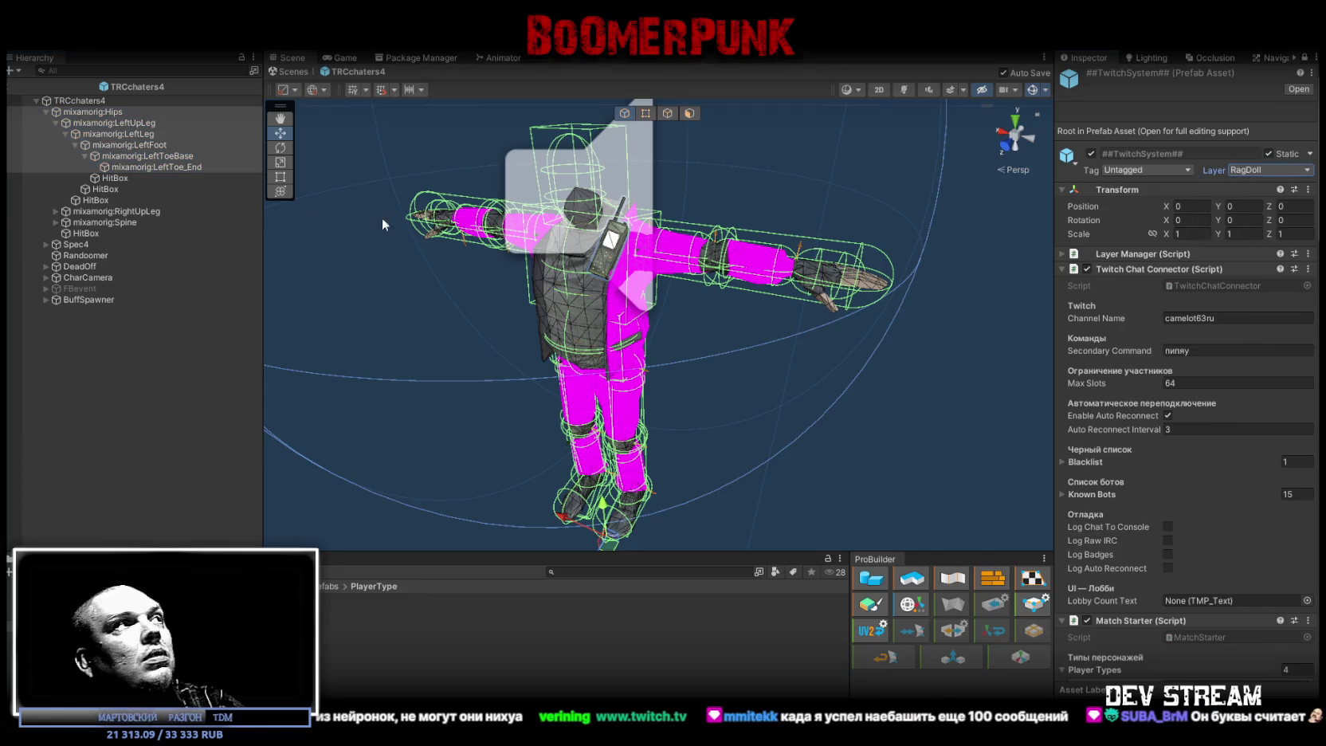
# - Select the left leg HitBox objects and show their components in the Inspector
pyautogui.click(113, 178)
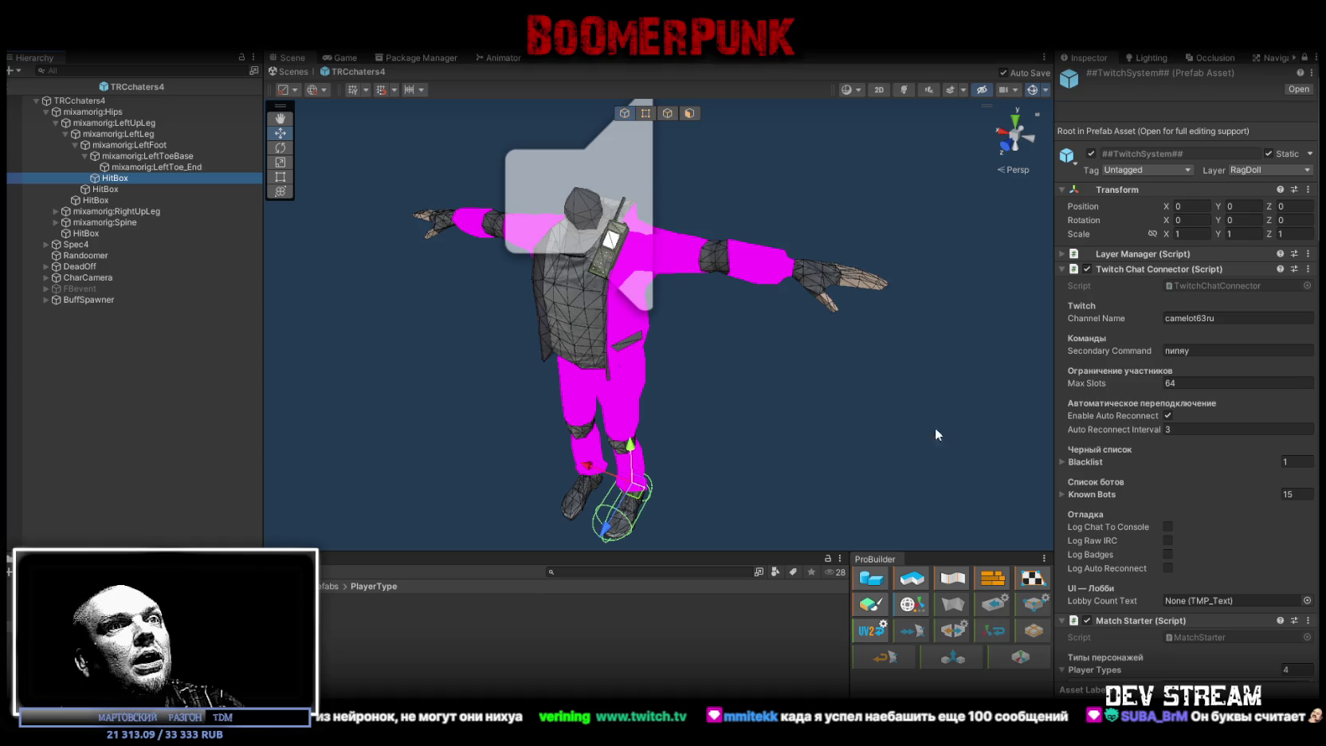
pyautogui.scroll(-15, 1195, 488)
pyautogui.scroll(-6, 1193, 484)
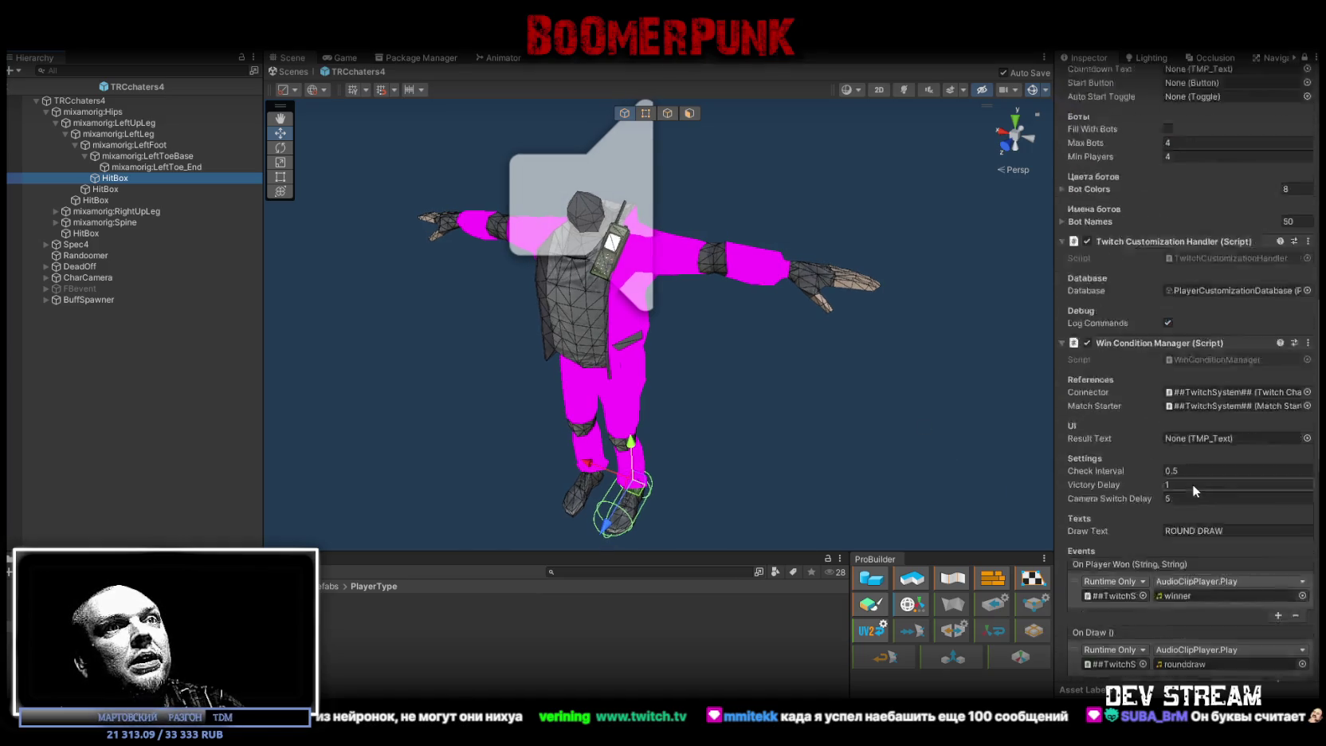
pyautogui.scroll(15, 1189, 482)
pyautogui.scroll(10, 1189, 481)
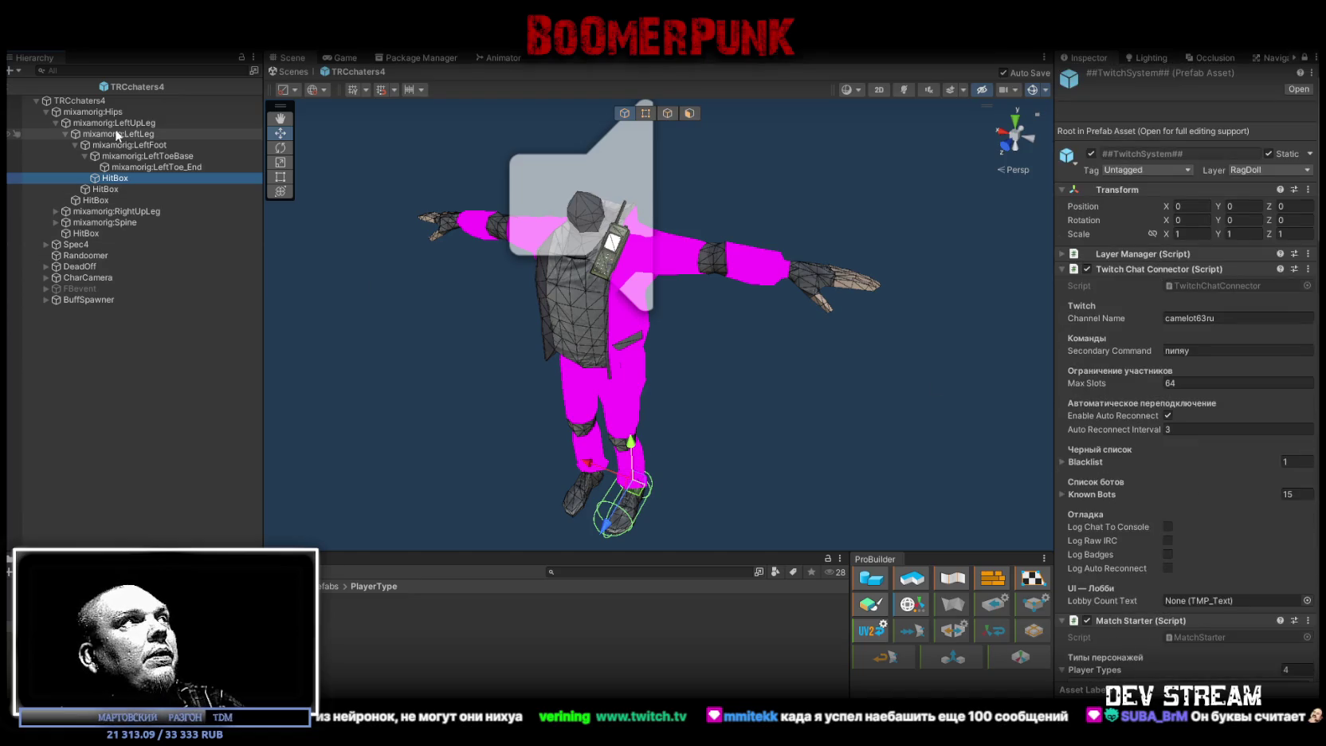
pyautogui.click(102, 112)
pyautogui.keyDown('shift'); pyautogui.click(93, 200); pyautogui.keyUp('shift')
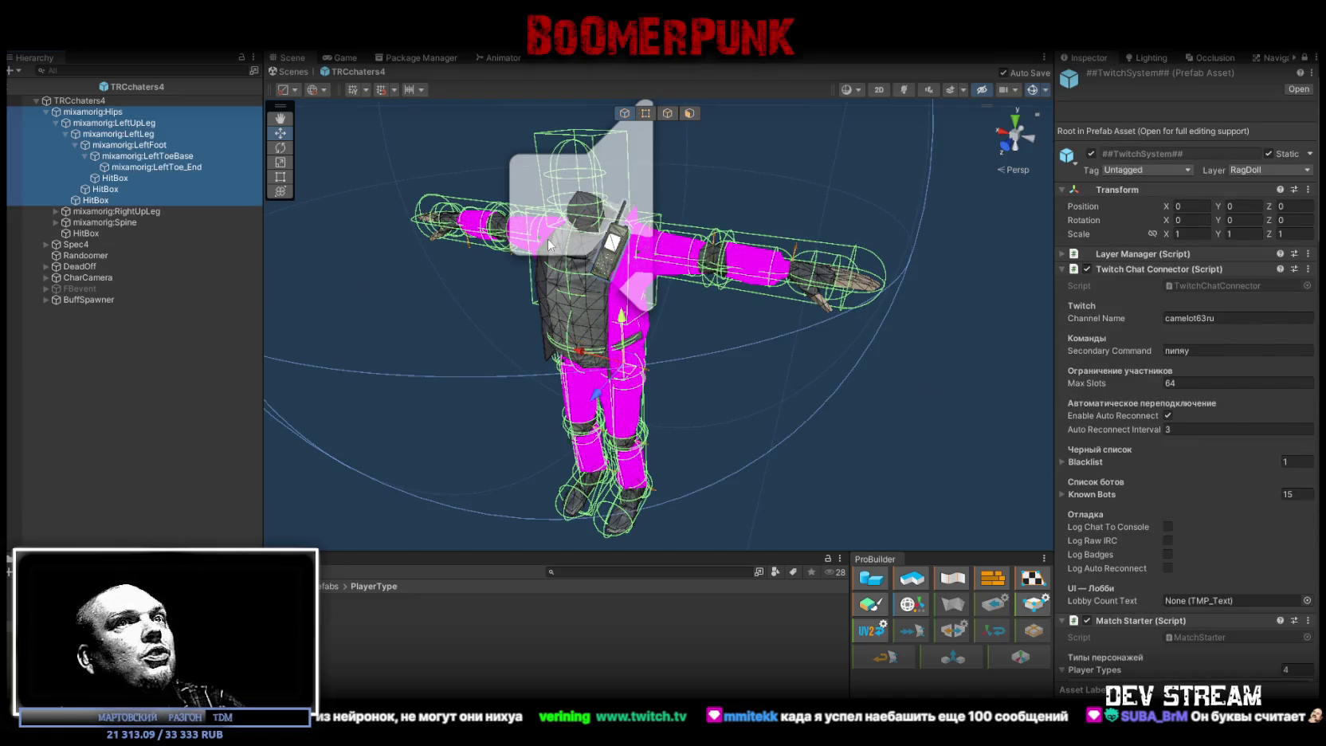
pyautogui.scroll(-20, 1088, 301)
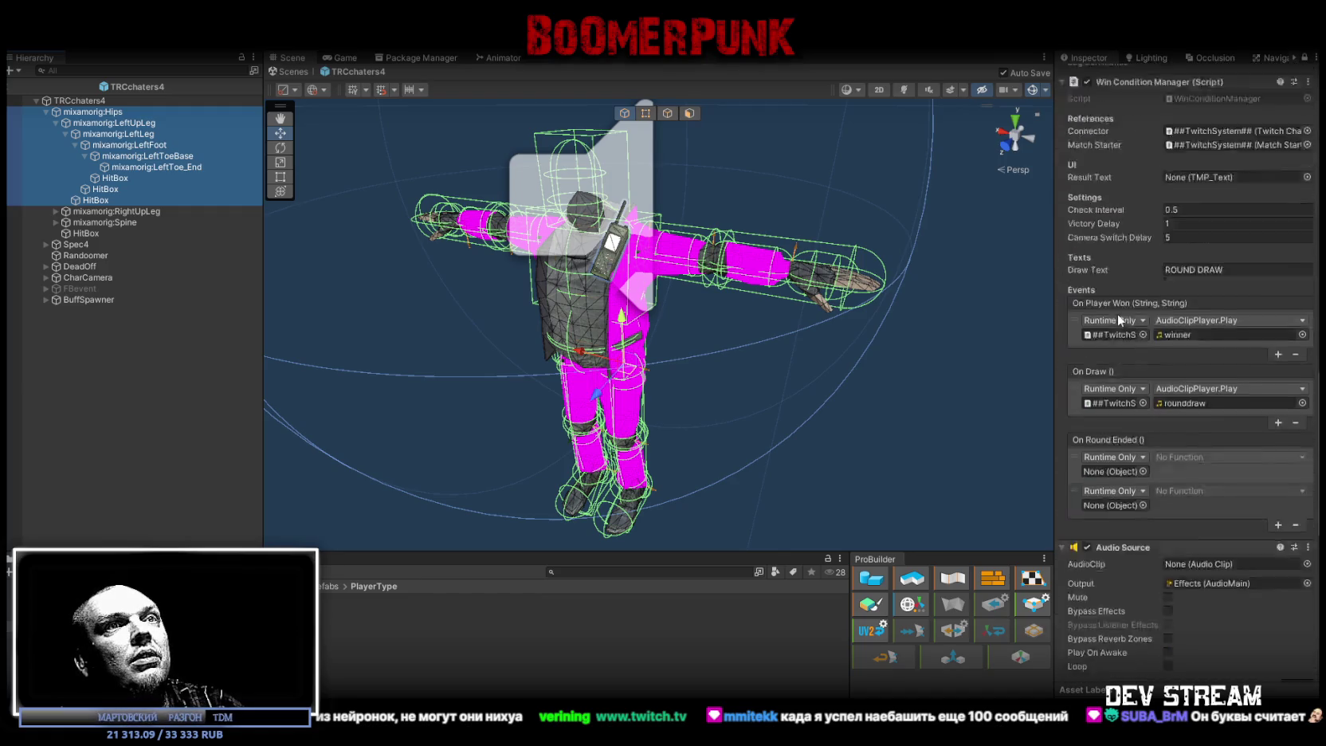
pyautogui.scroll(3, 1117, 314)
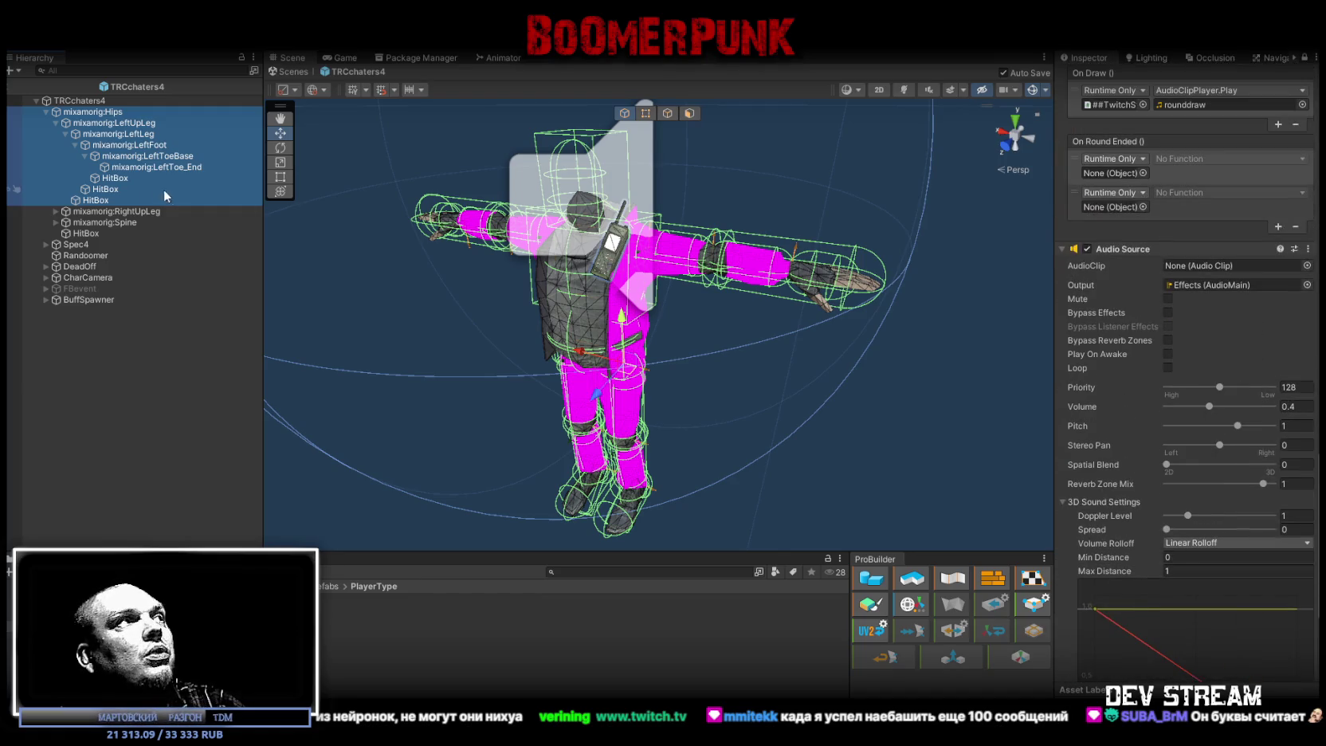
pyautogui.click(116, 178)
pyautogui.keyDown('shift'); pyautogui.click(96, 200); pyautogui.keyUp('shift')
pyautogui.scroll(10, 1290, 350)
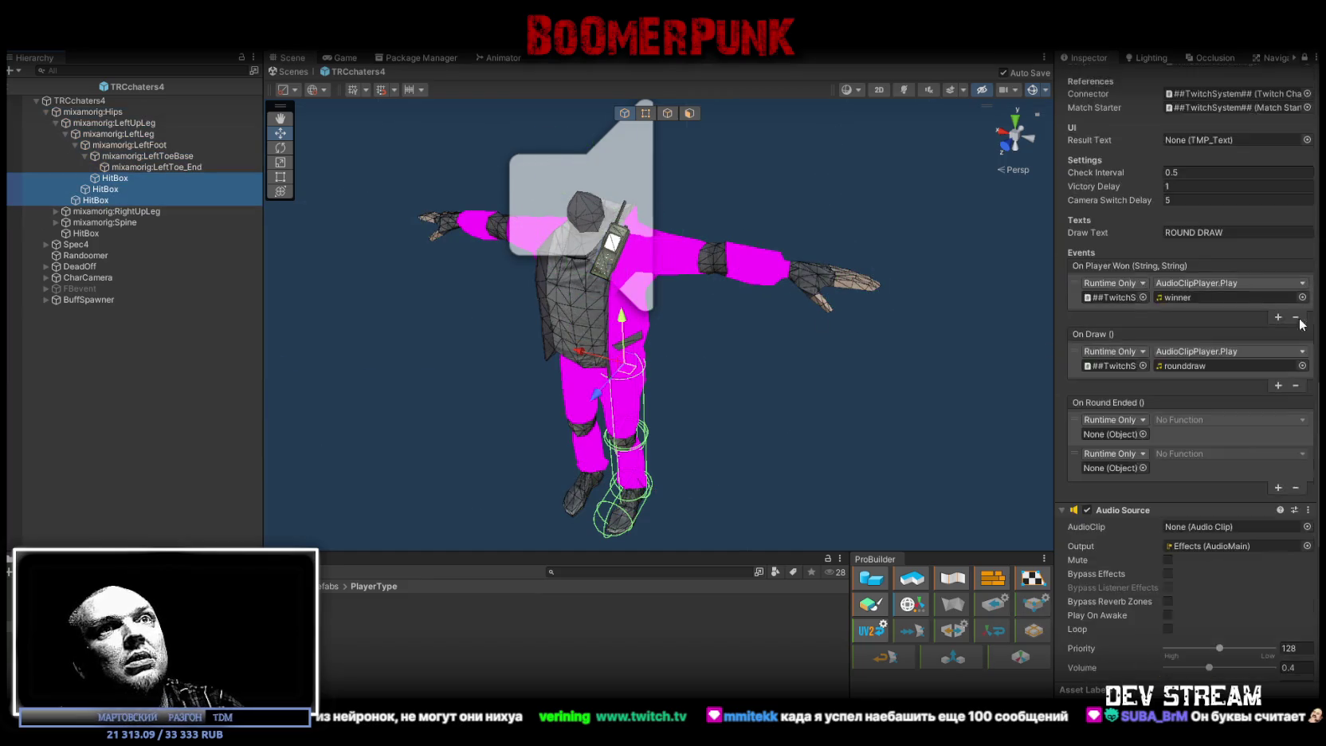
pyautogui.scroll(10, 1290, 350)
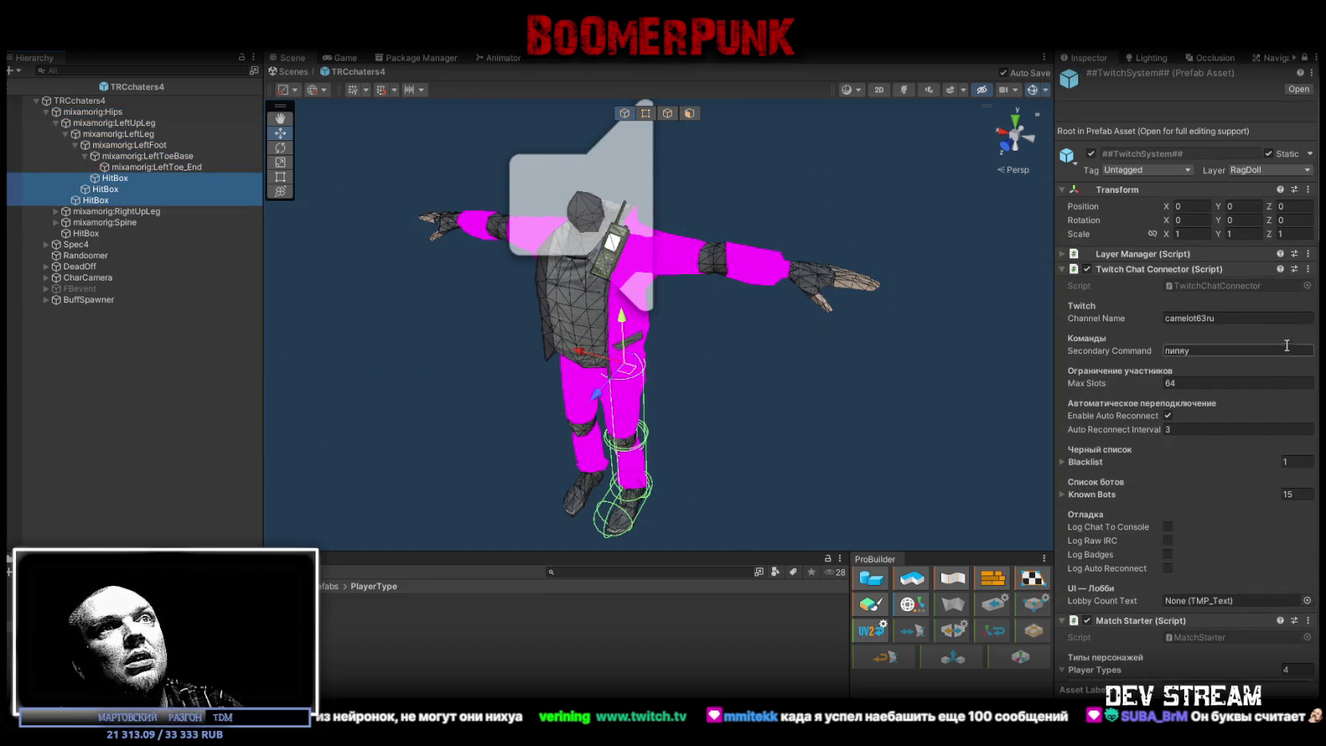
pyautogui.scroll(-10, 1091, 260)
pyautogui.scroll(-7, 1087, 262)
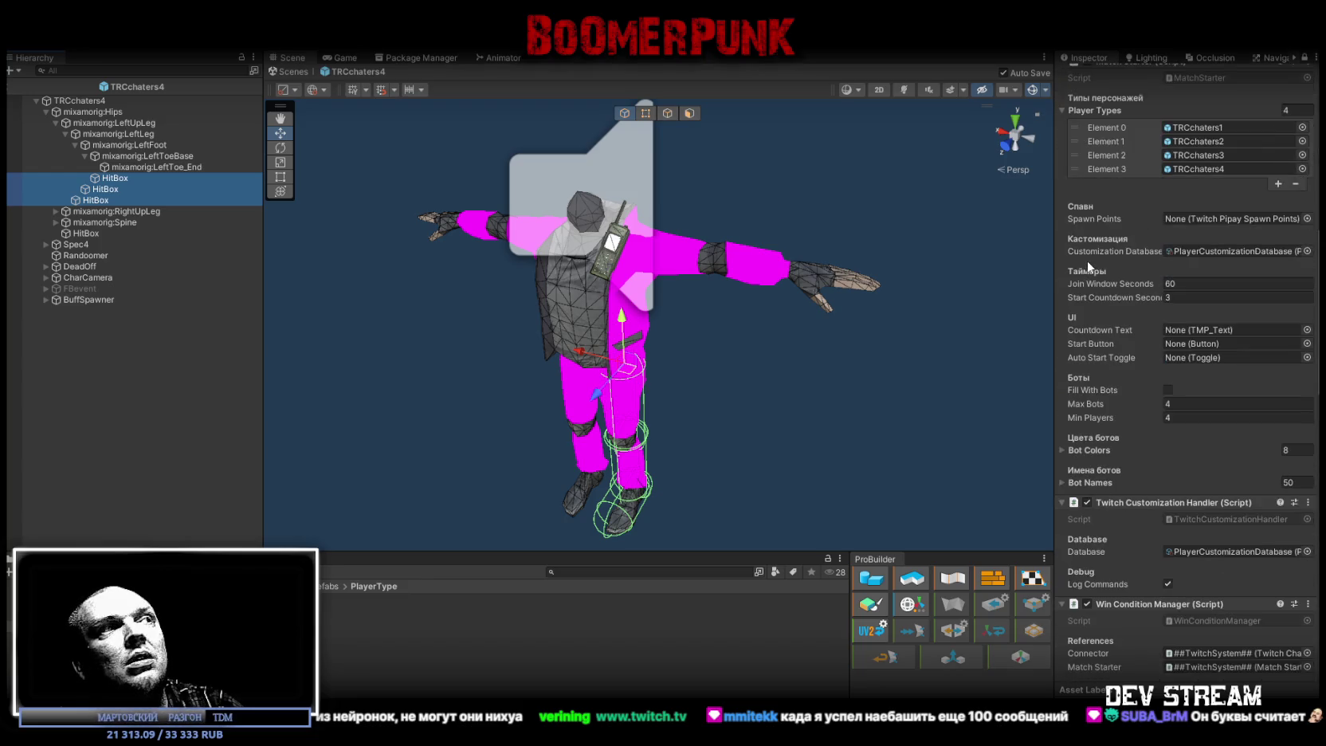
pyautogui.click(1305, 58)
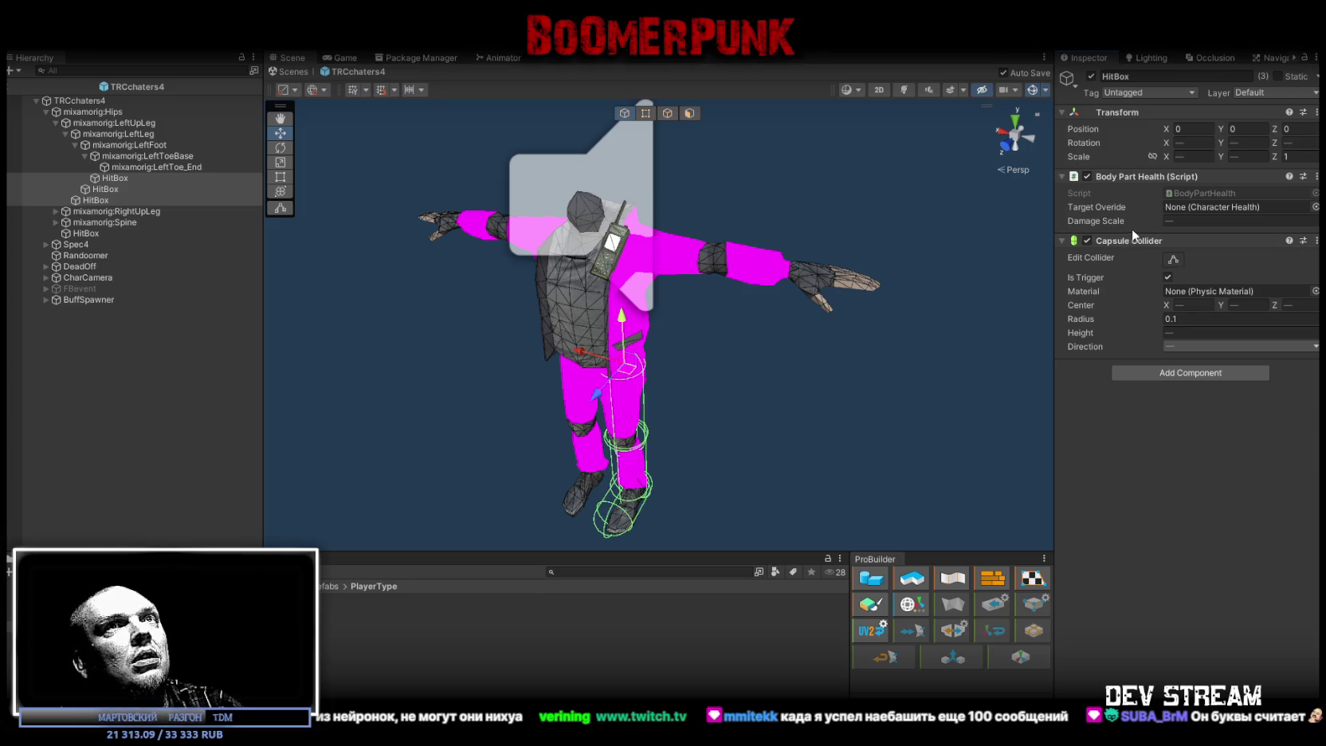
# - Select the left leg bone chain, then select the ##TwitchSystem## prefab in the UImain folder
pyautogui.click(180, 165)
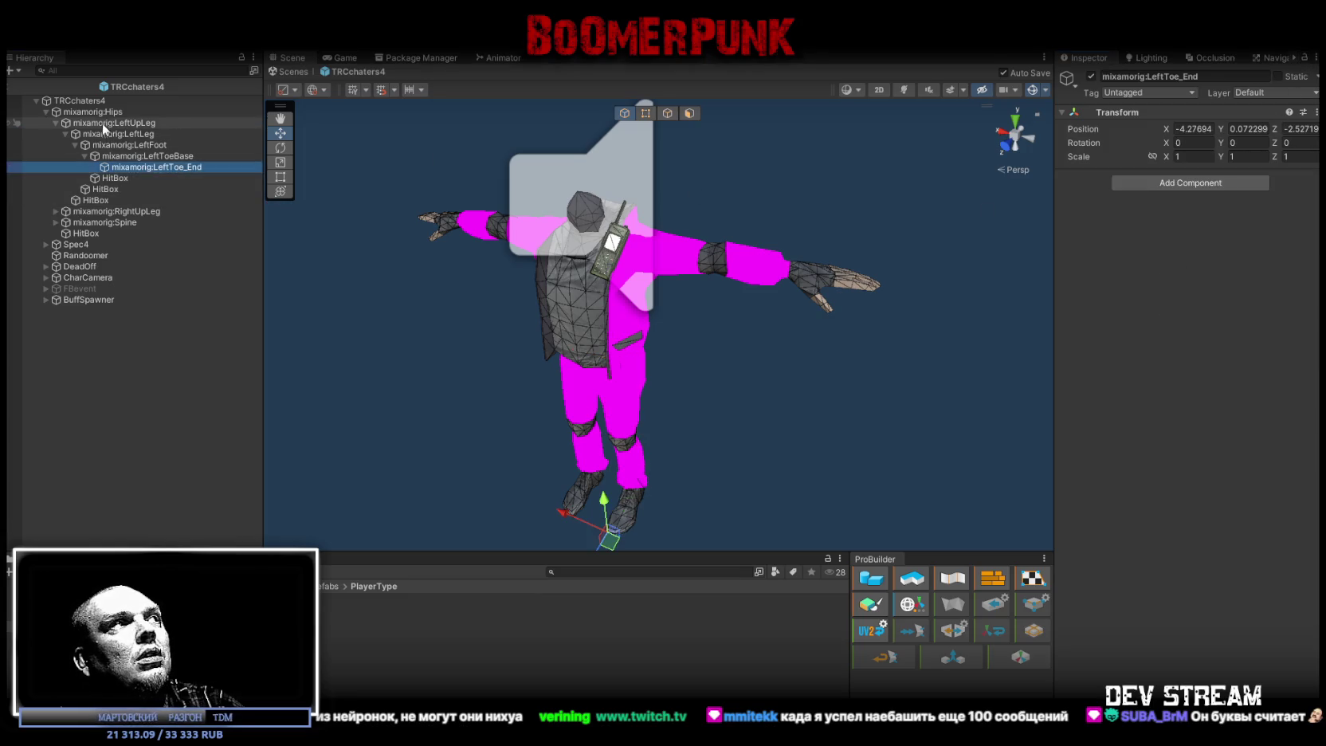
pyautogui.keyDown('shift'); pyautogui.click(96, 111); pyautogui.keyUp('shift')
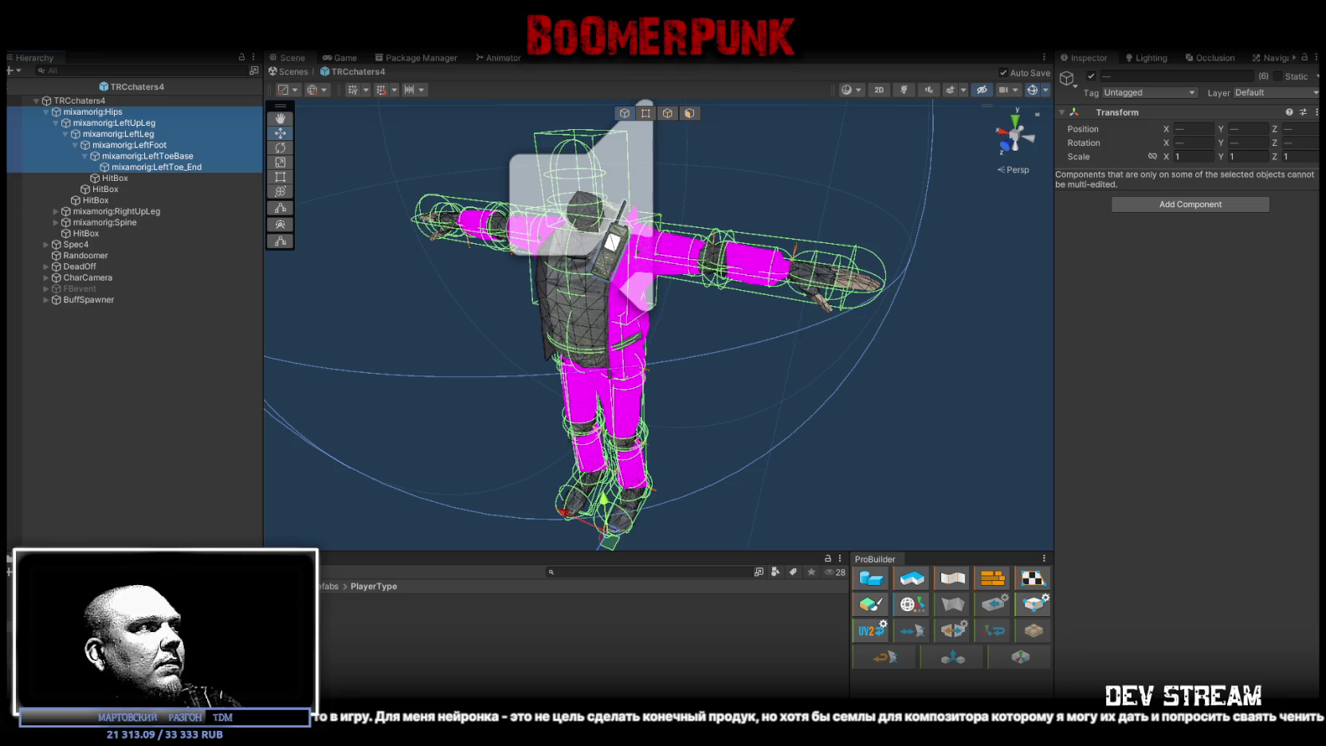
pyautogui.click(119, 622)
pyautogui.click(328, 600)
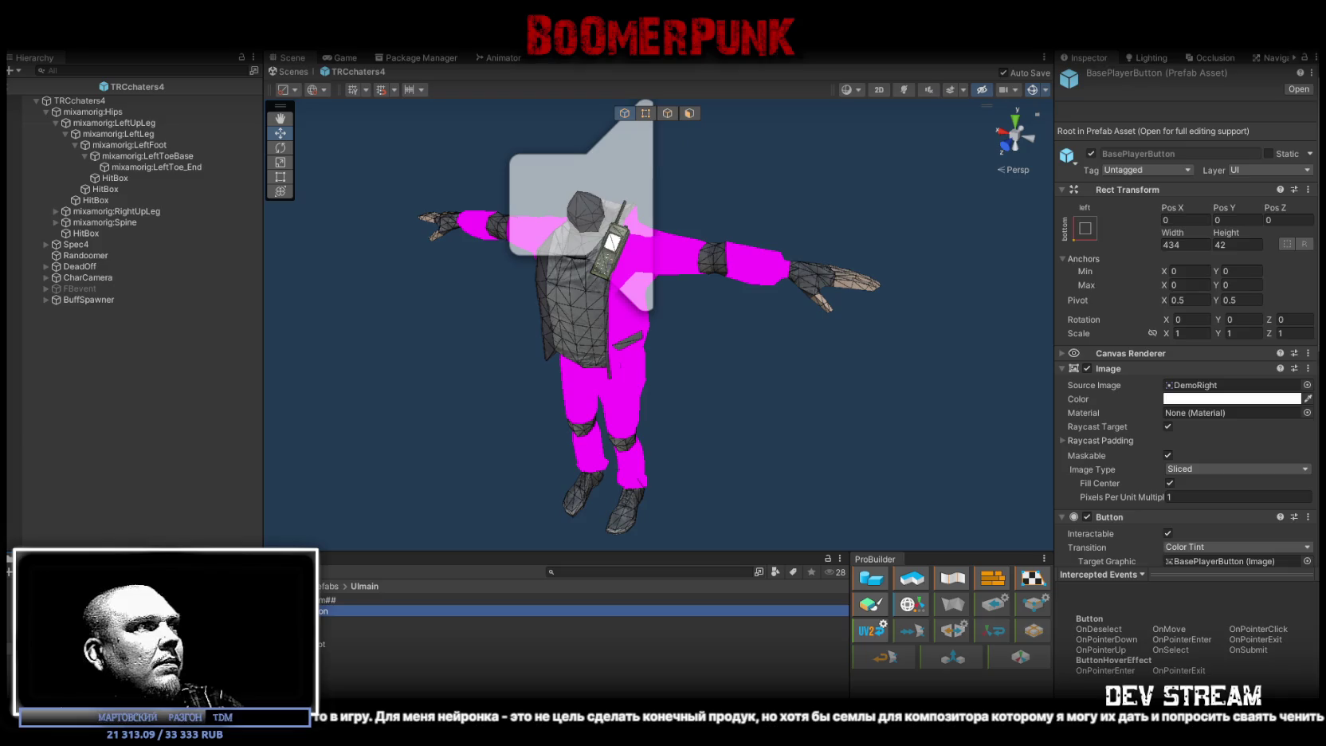
# - Confirm Match Starter lists TRCchaters1 through TRCchaters4 as Player Types with Max Bots 4
pyautogui.click(1262, 169)
pyautogui.click(1235, 184)
pyautogui.scroll(-15, 1188, 282)
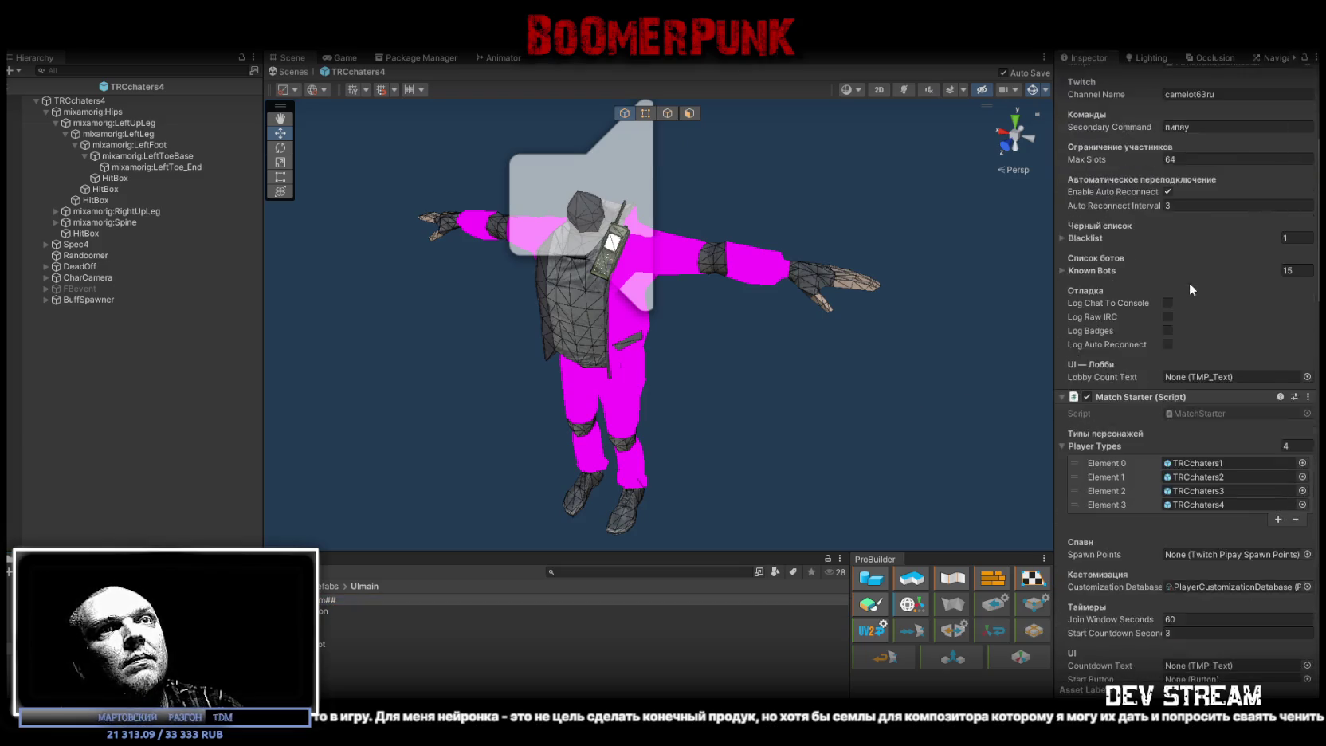
pyautogui.scroll(-5, 1188, 281)
pyautogui.scroll(5, 1220, 277)
pyautogui.click(114, 71)
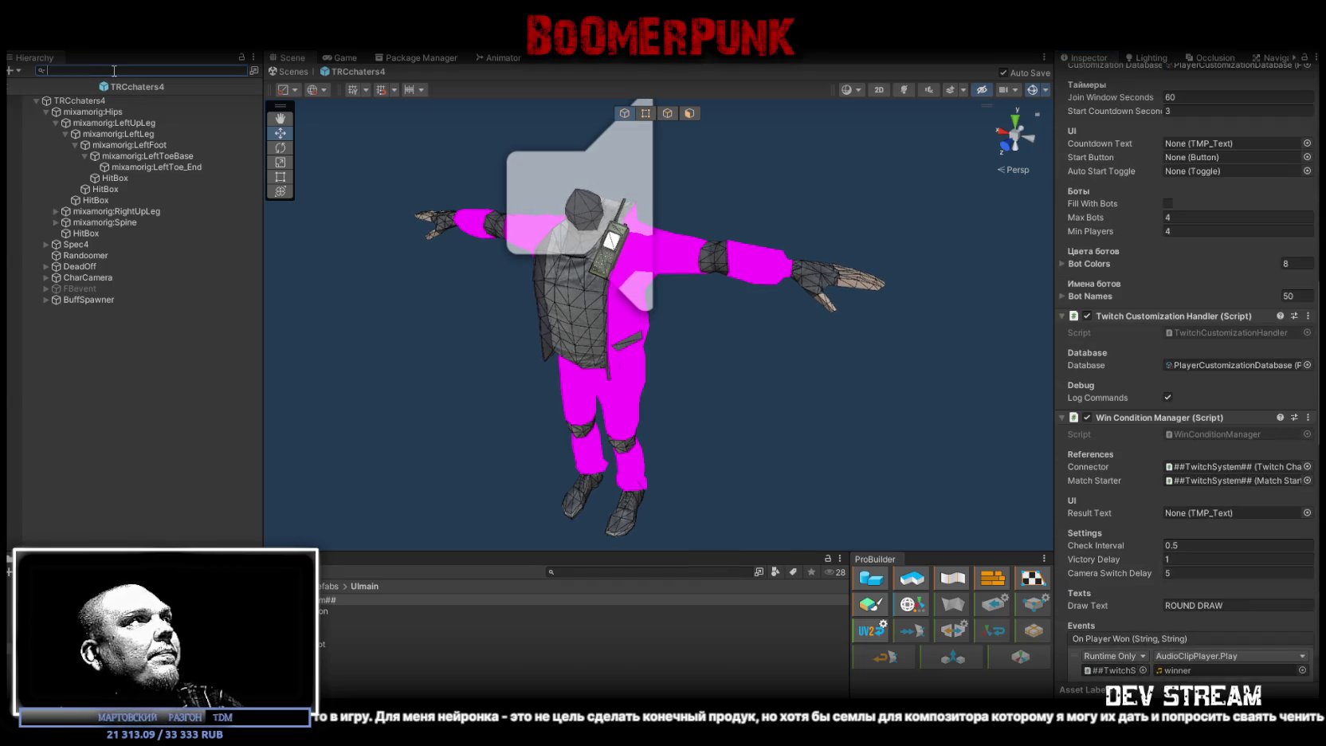
# - Filter for rigidbody bones, set Hips through RightHand to 20: RagDoll for these objects only, and exit prefab mode
pyautogui.write('ra')
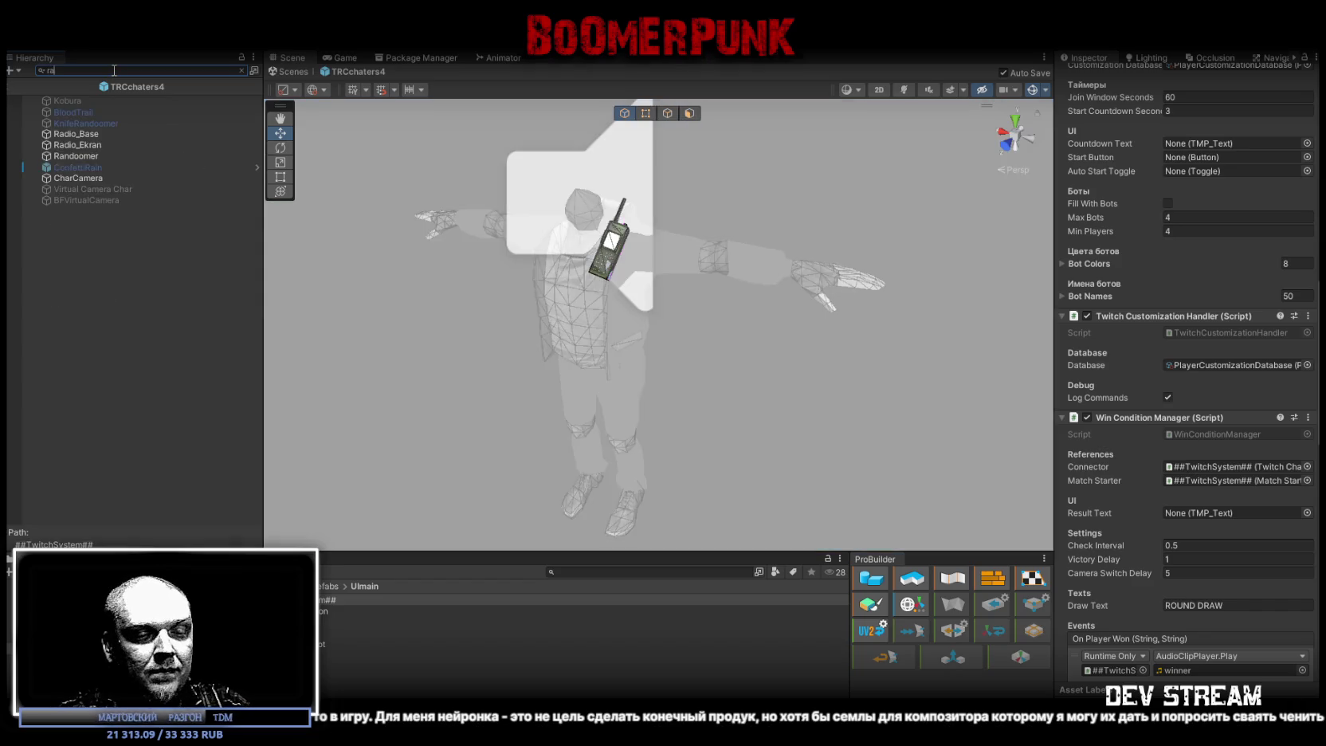
pyautogui.write('igidbody')
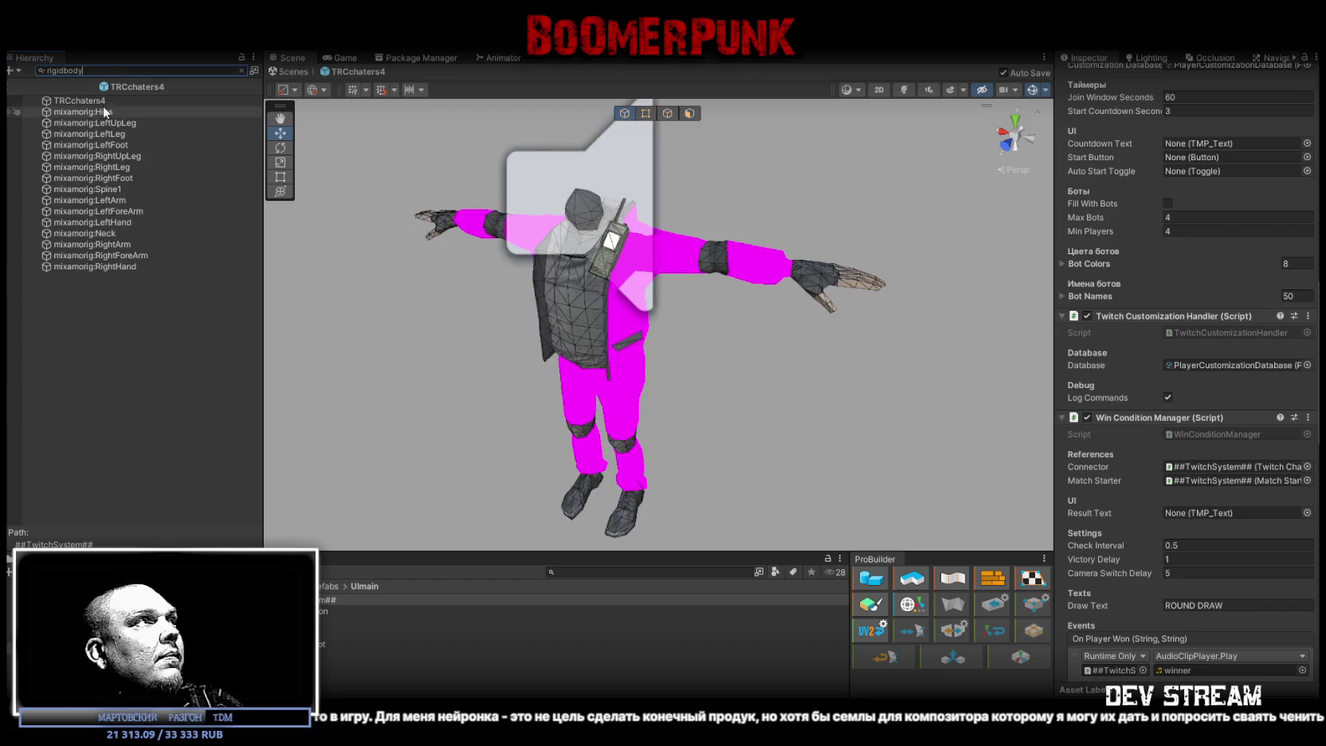
pyautogui.click(99, 111)
pyautogui.keyDown('shift'); pyautogui.click(113, 267); pyautogui.keyUp('shift')
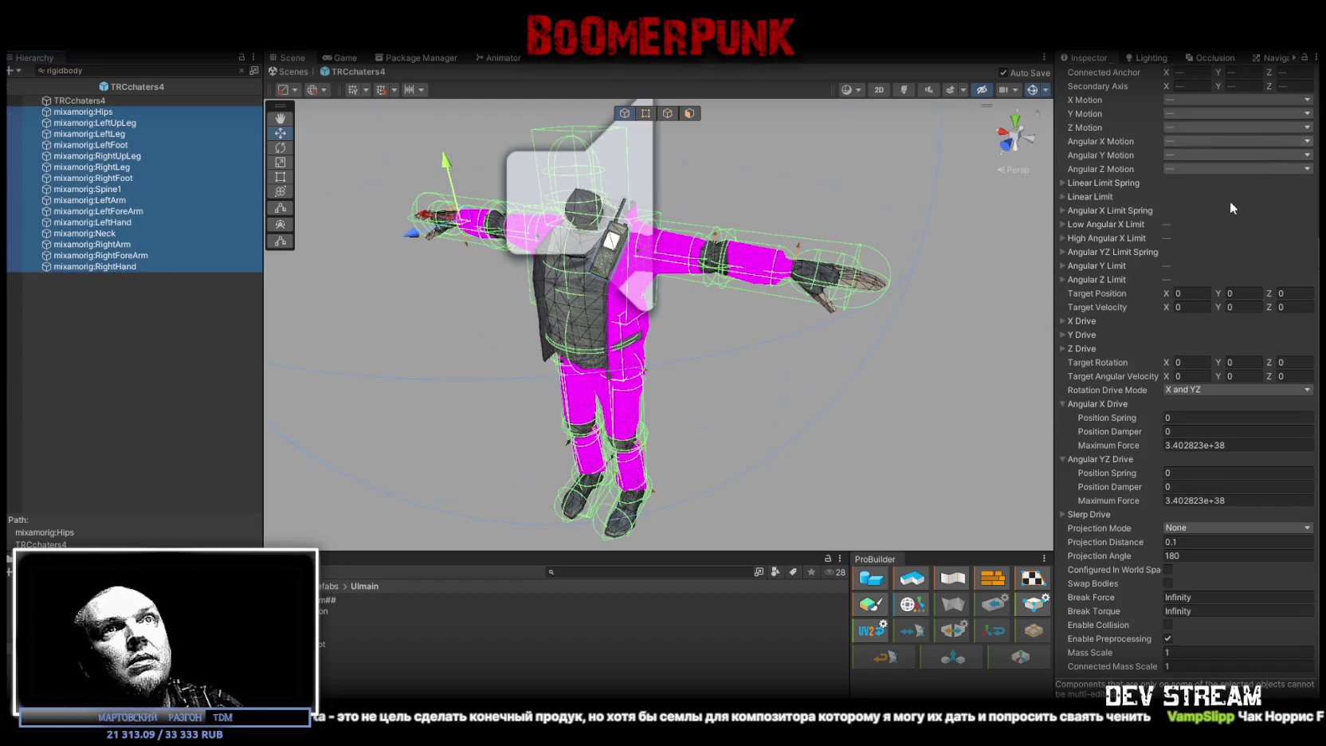
pyautogui.scroll(5, 1236, 202)
pyautogui.click(1256, 90)
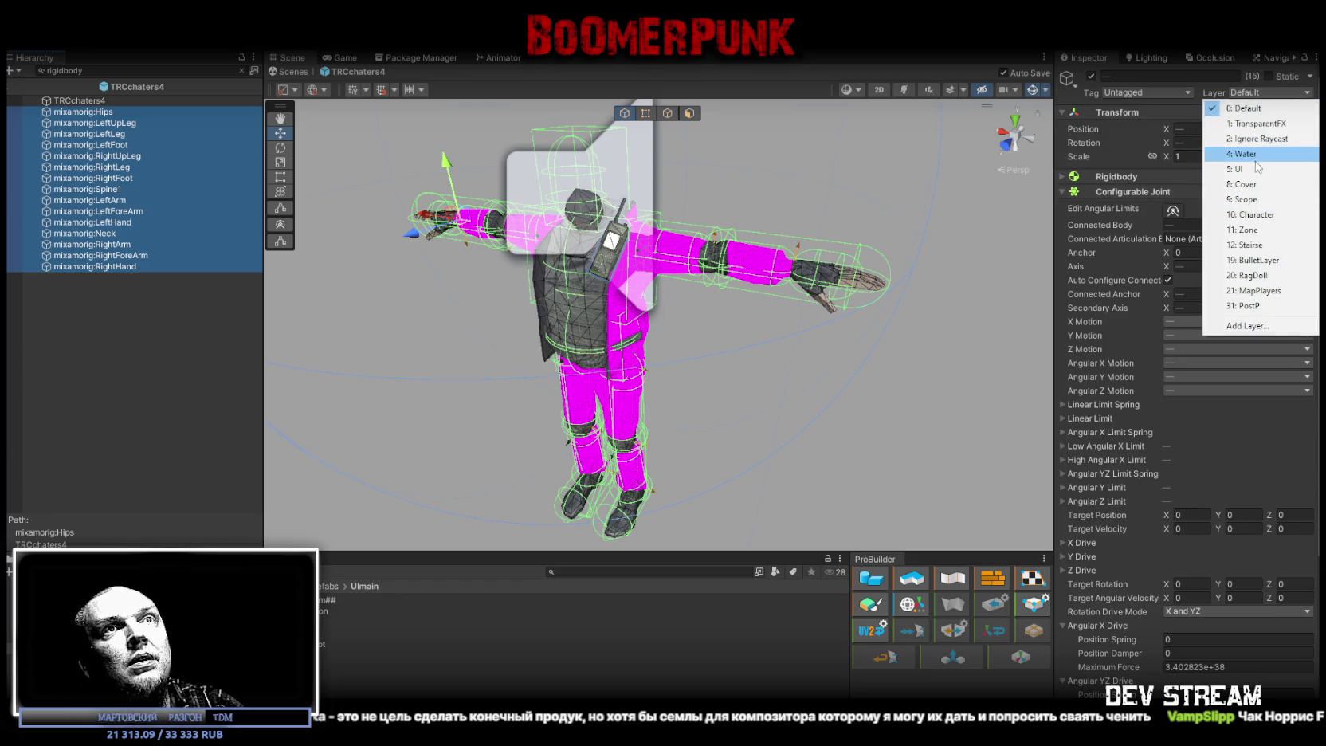
pyautogui.click(1259, 277)
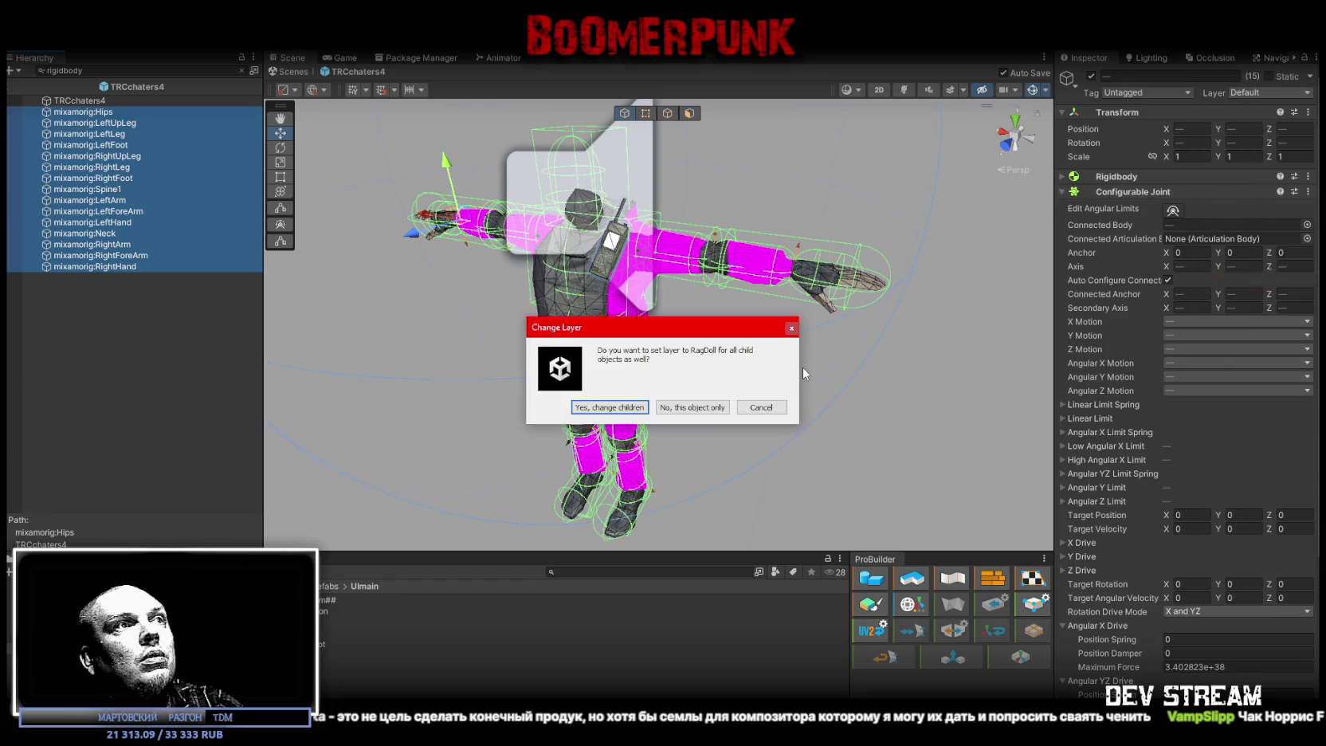
pyautogui.click(704, 408)
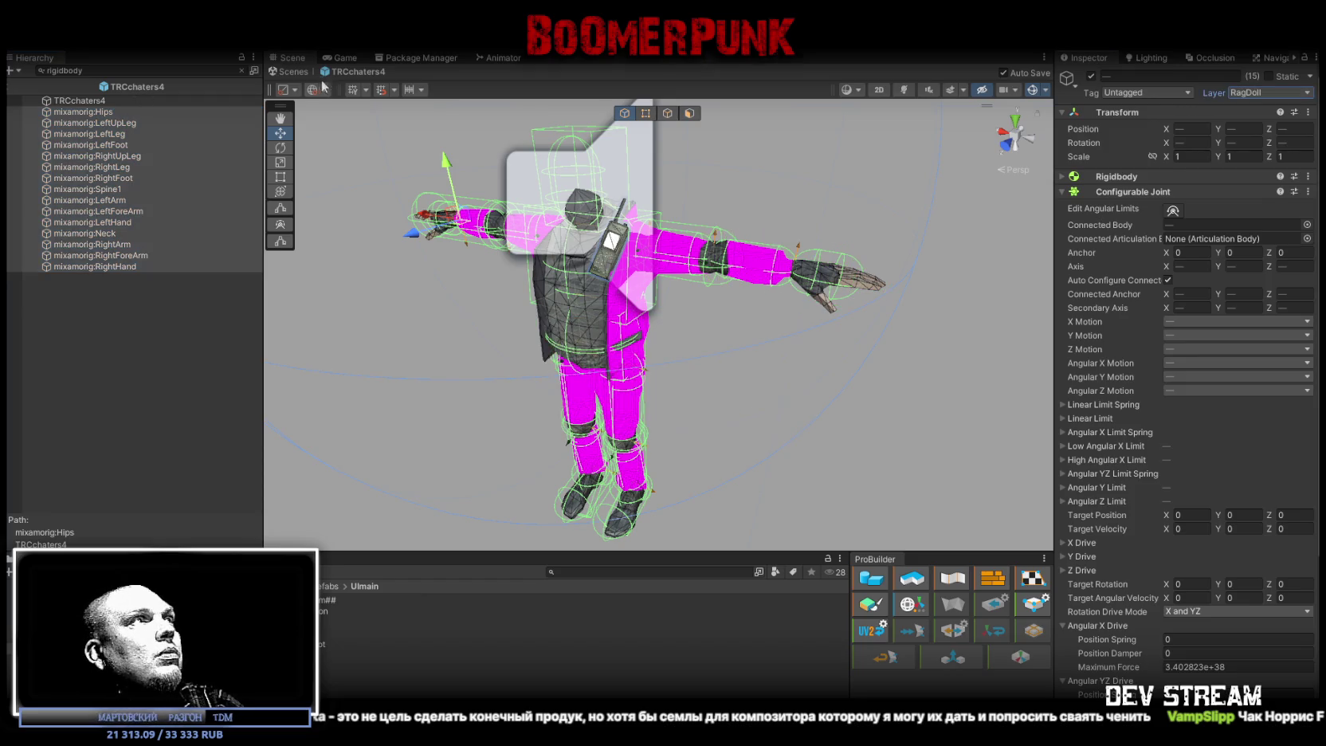
pyautogui.click(292, 73)
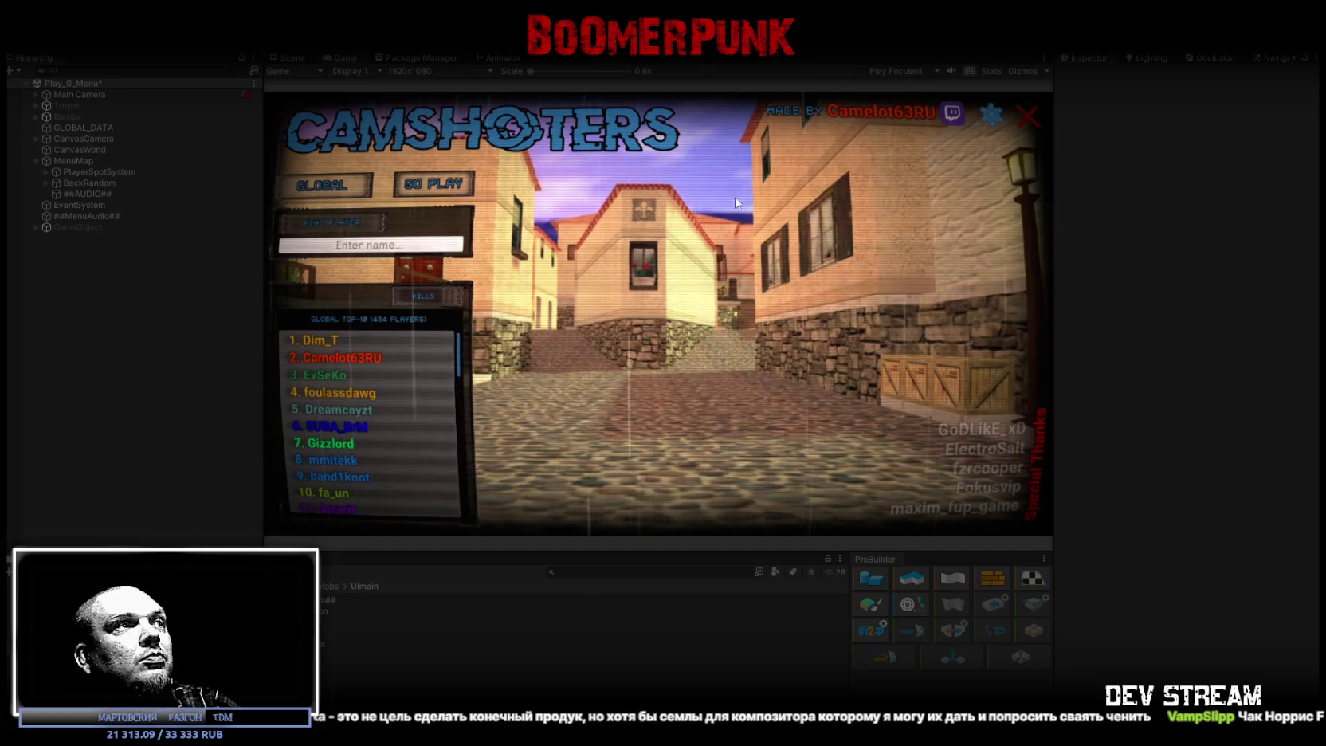
# - Preview a leaderboard player, then deactivate the Italy background under BackRandom
pyautogui.click(365, 357)
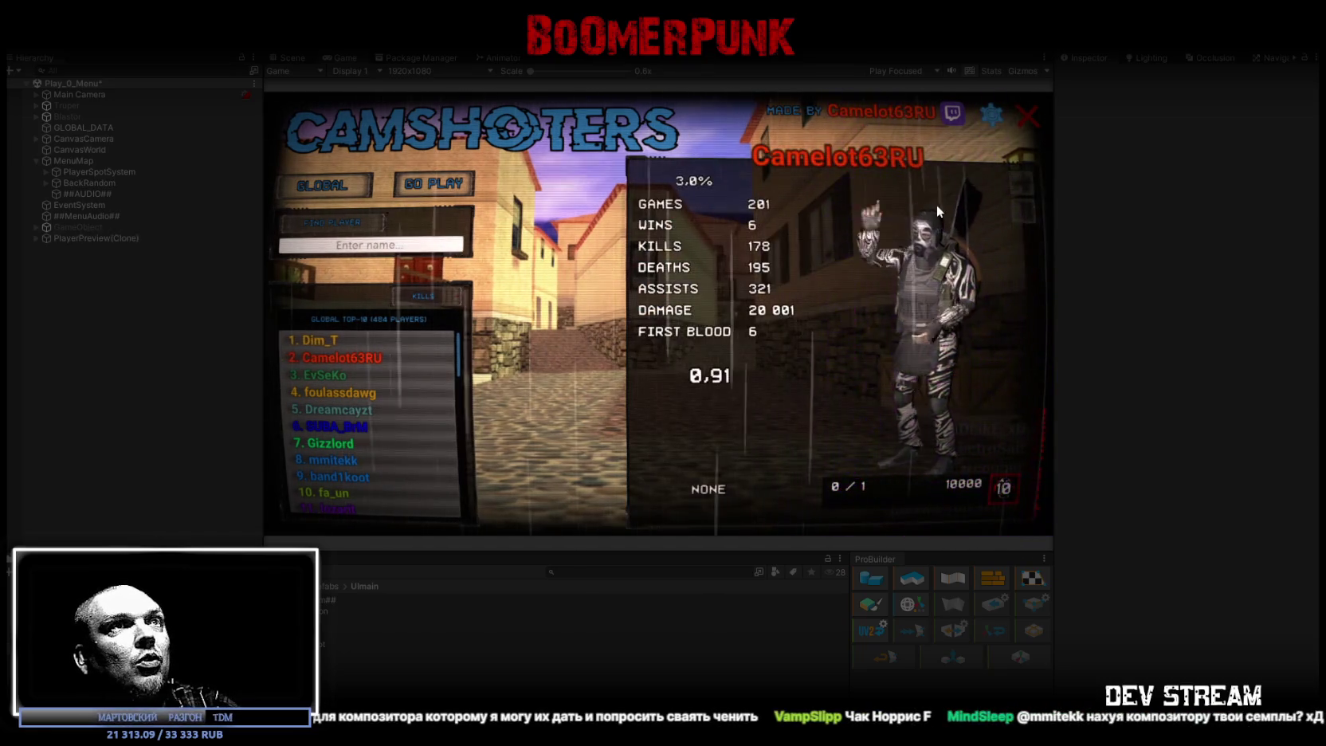
pyautogui.click(636, 58)
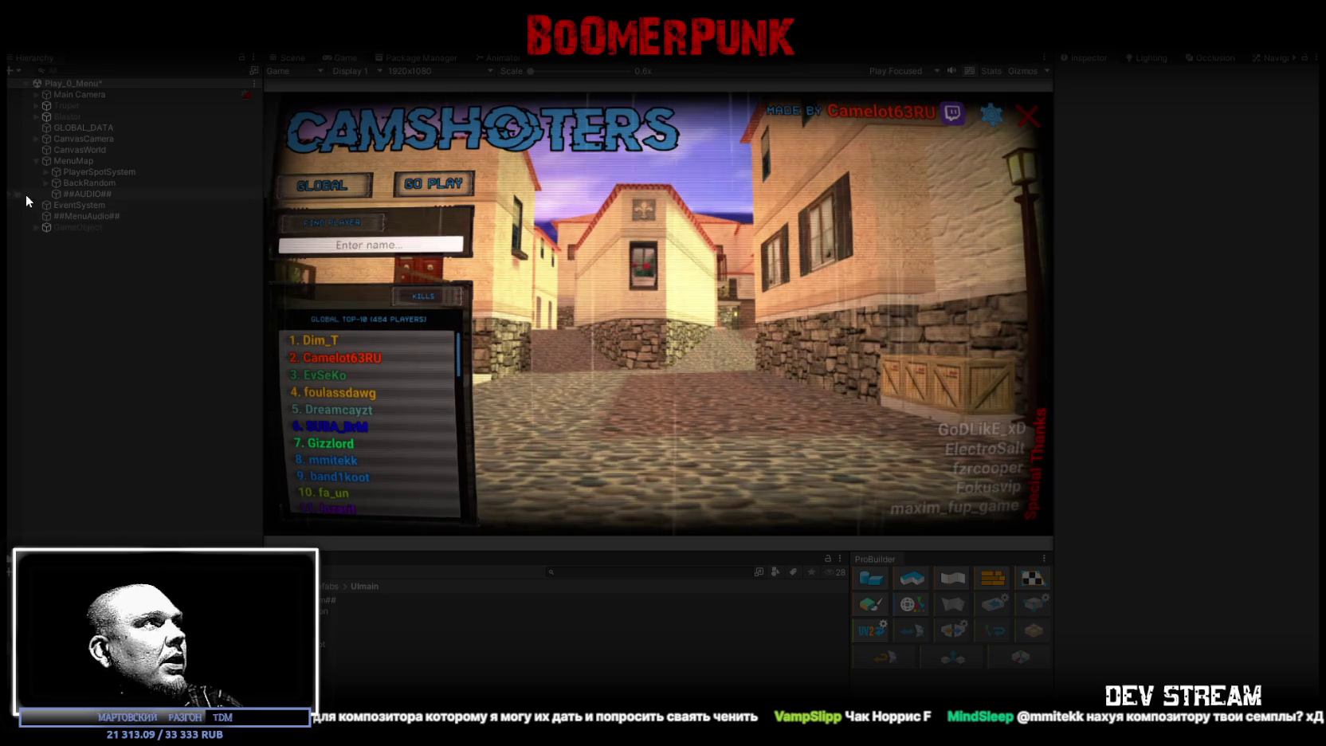
pyautogui.click(46, 182)
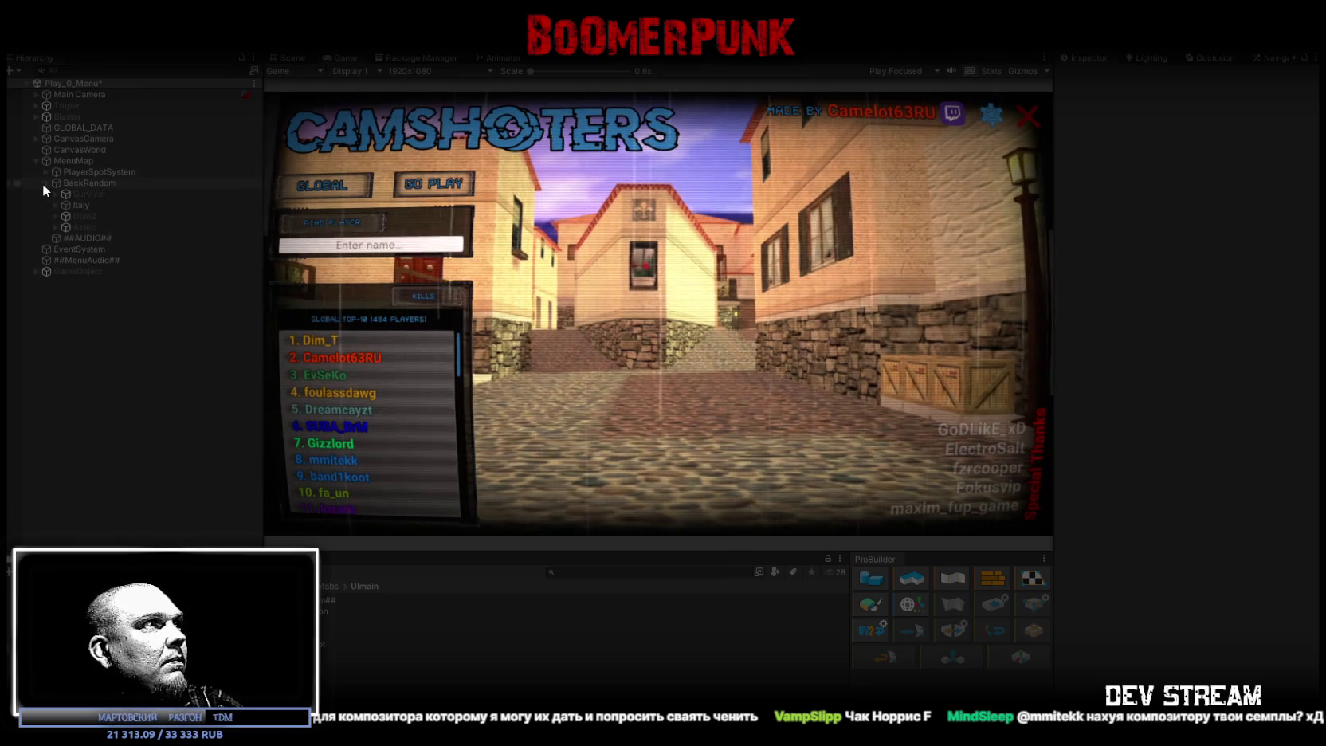
pyautogui.click(79, 204)
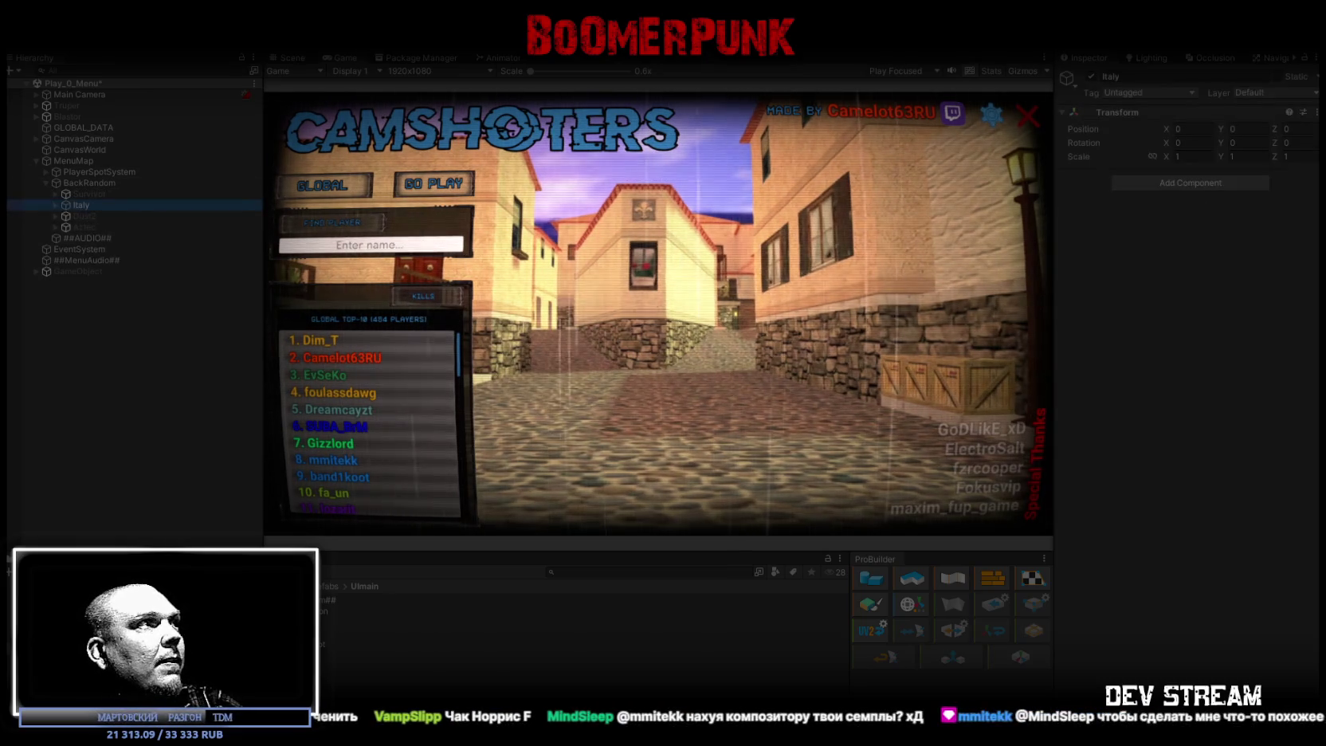
pyautogui.click(1089, 76)
# - Activate the snowy Survivor background and reopen the player's stats and character preview
pyautogui.click(89, 194)
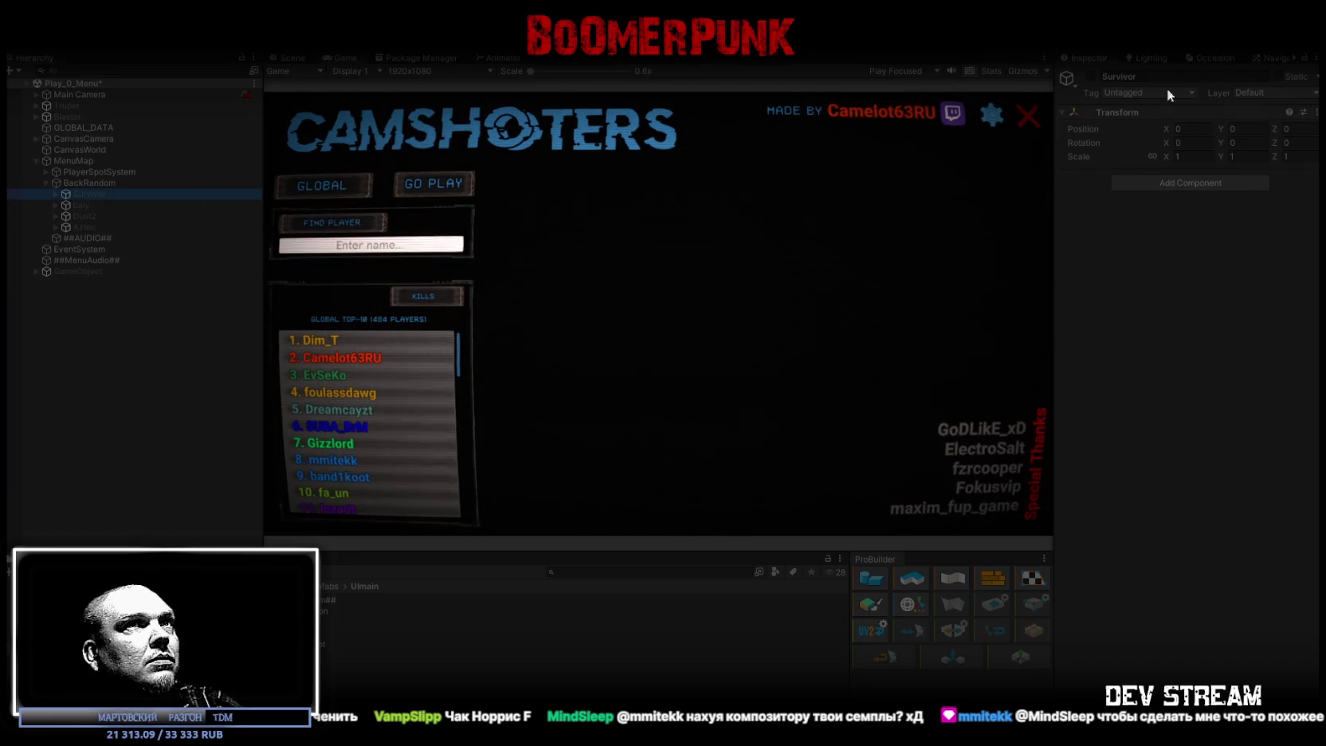
pyautogui.click(1090, 77)
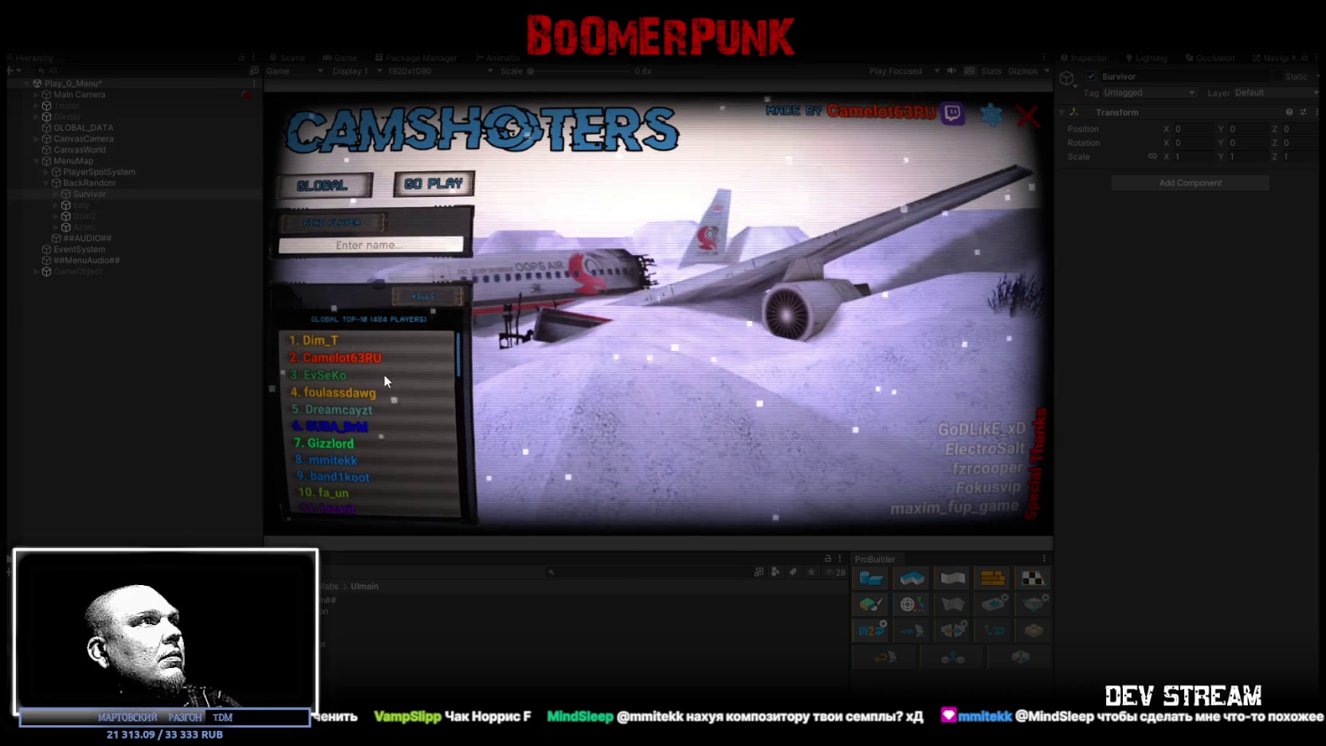
pyautogui.click(359, 357)
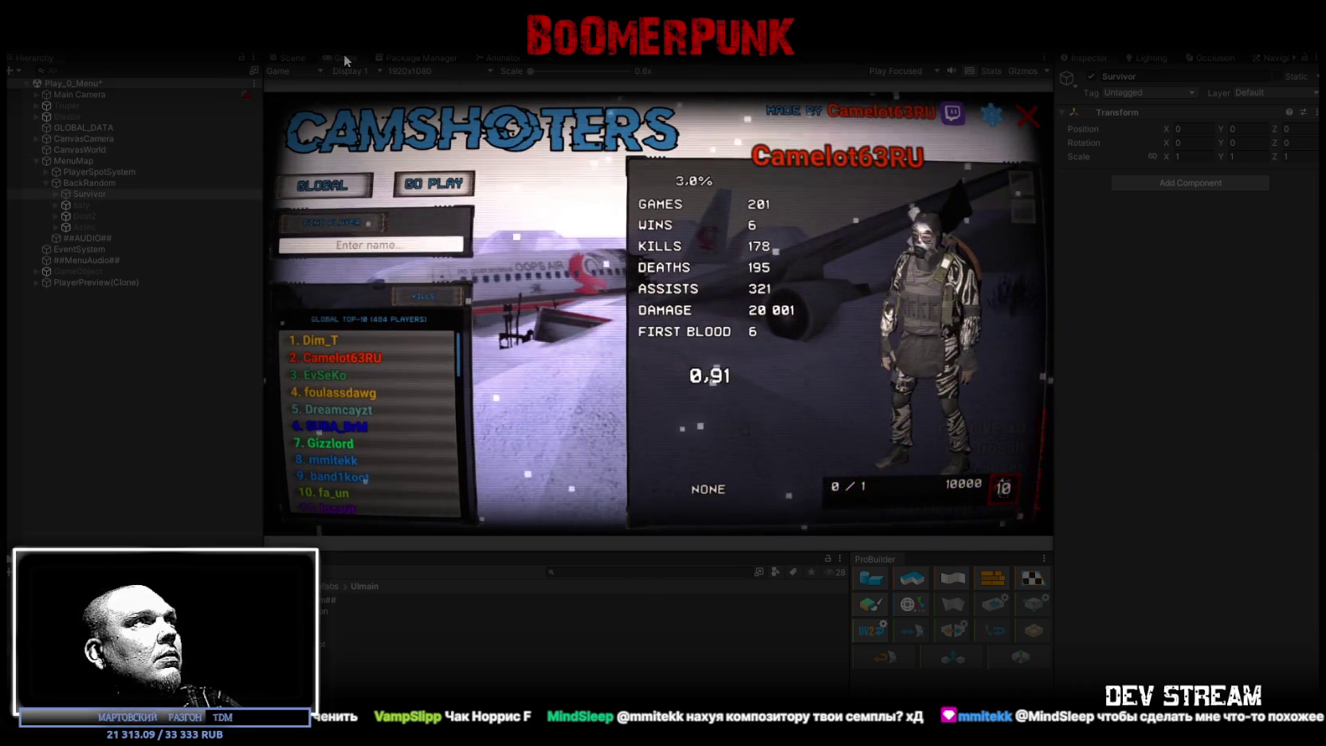
# - Maximize the Game view to inspect the new character, then restore the editor layout
pyautogui.doubleClick(344, 55)
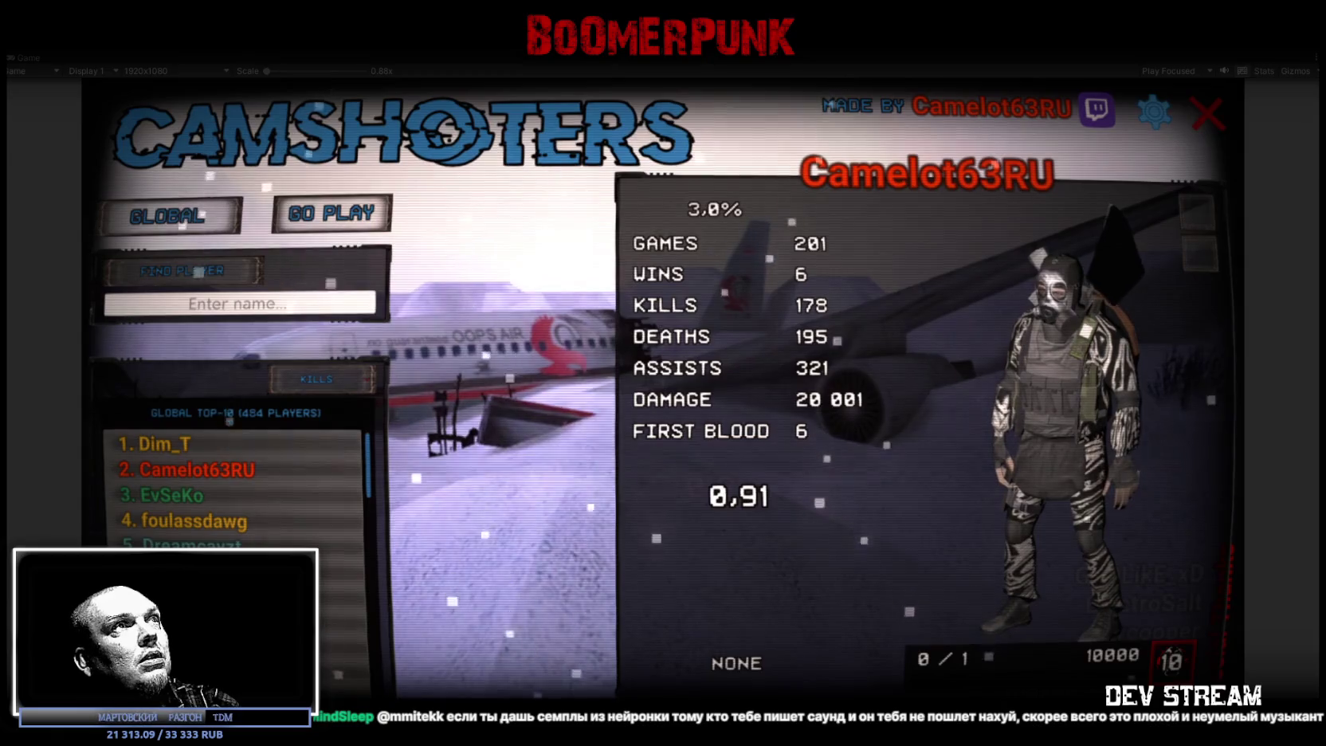
pyautogui.hotkey('ctrl', 'p')
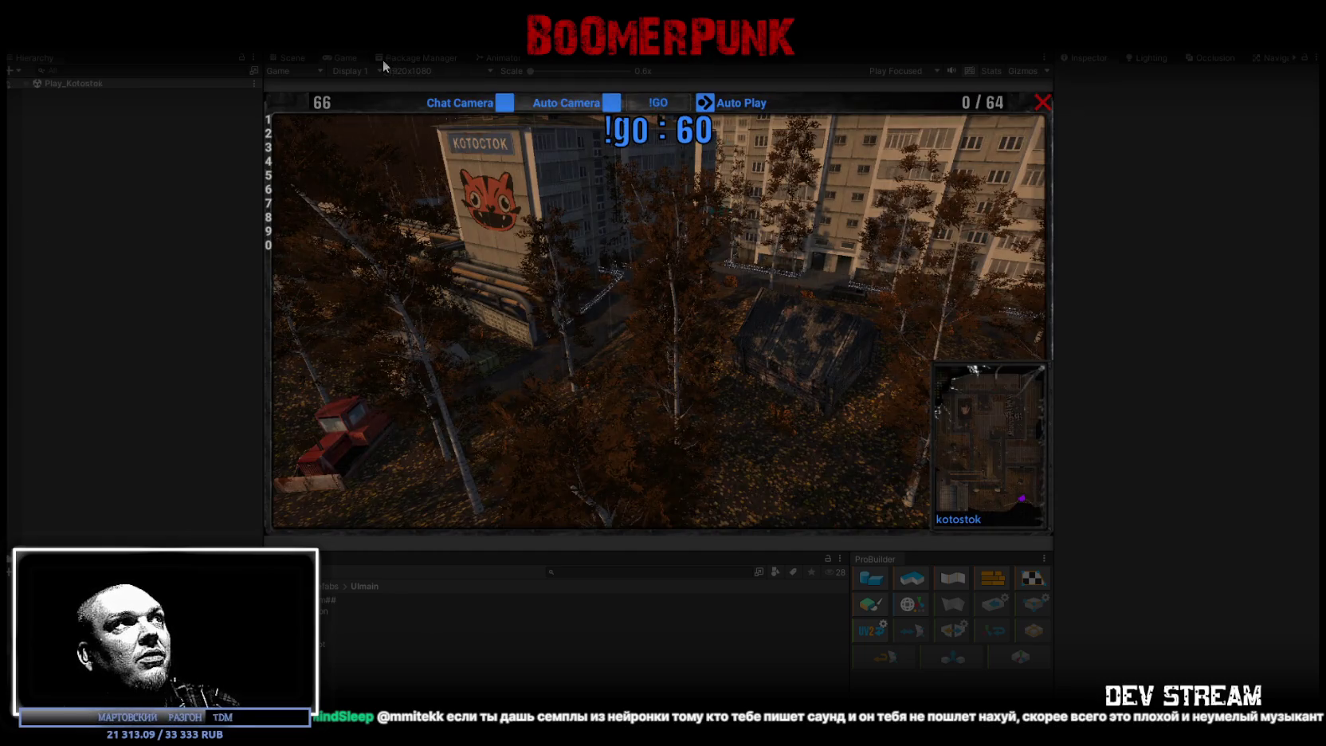
# - Maximize the Game view to show the kotostok lobby's !go countdown
pyautogui.doubleClick(340, 57)
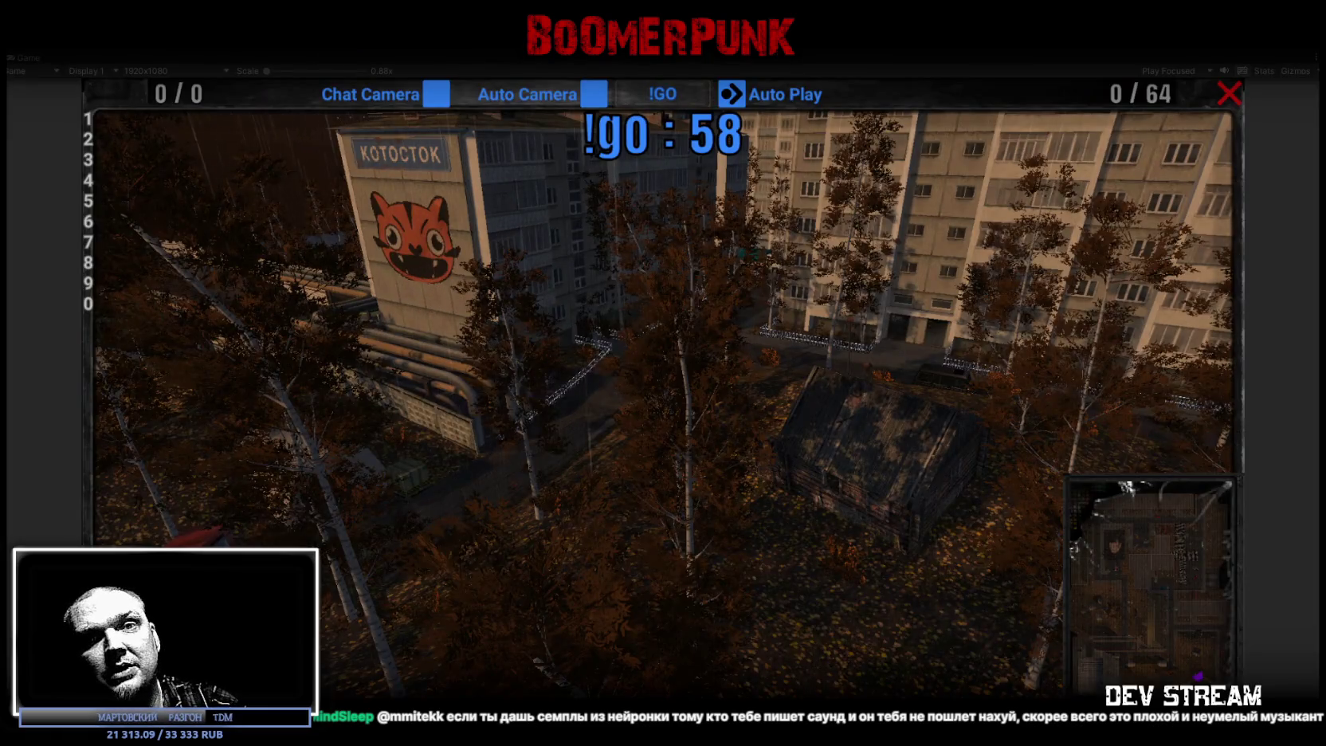
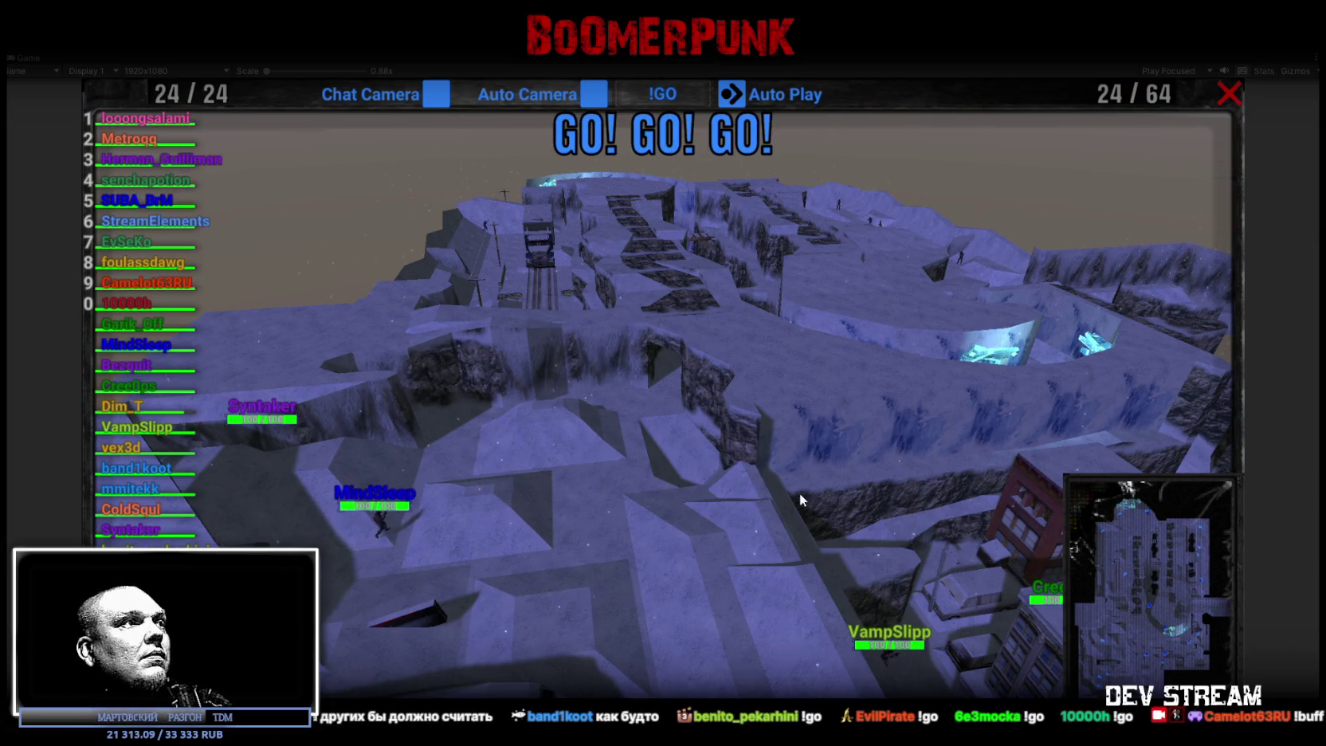
# - Make the game camera follow the ninth player in the left leaderboard list
pyautogui.click(159, 280)
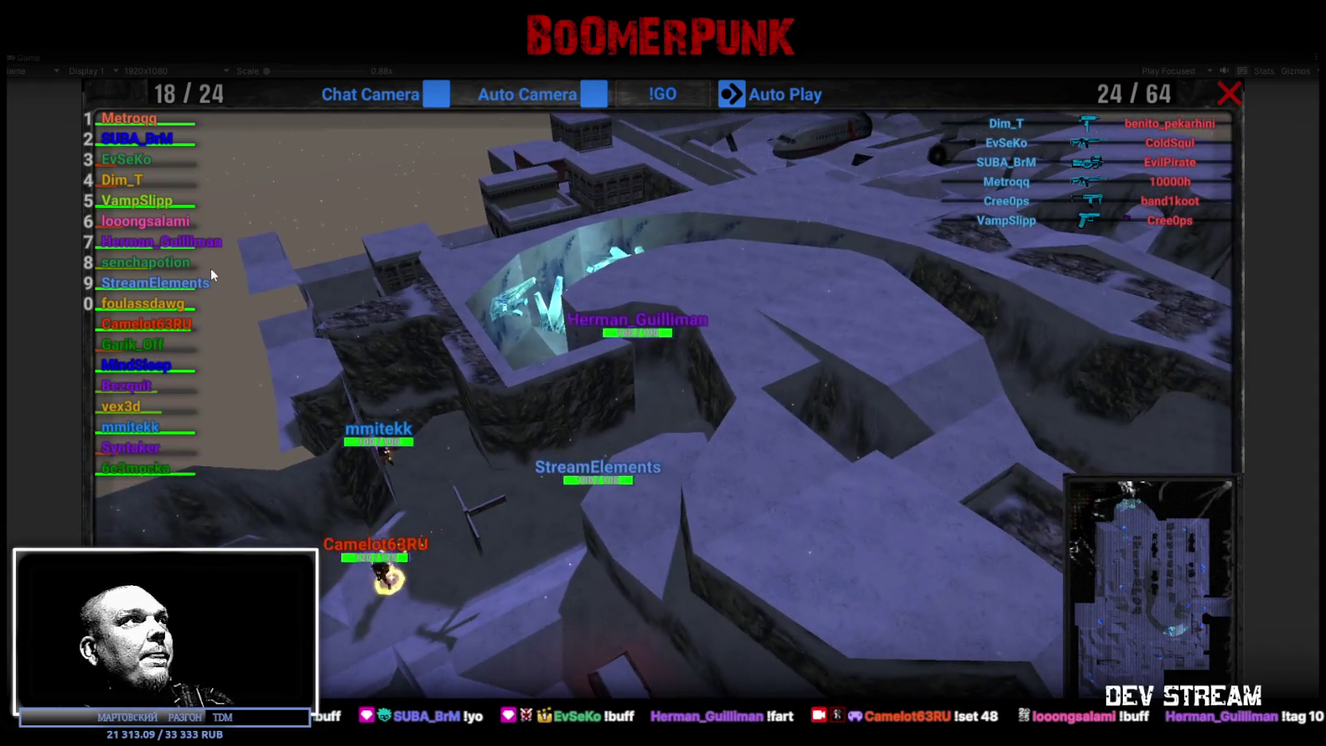
# - Switch the follow camera to the second-ranked player, then to the top-ranked player
pyautogui.click(139, 141)
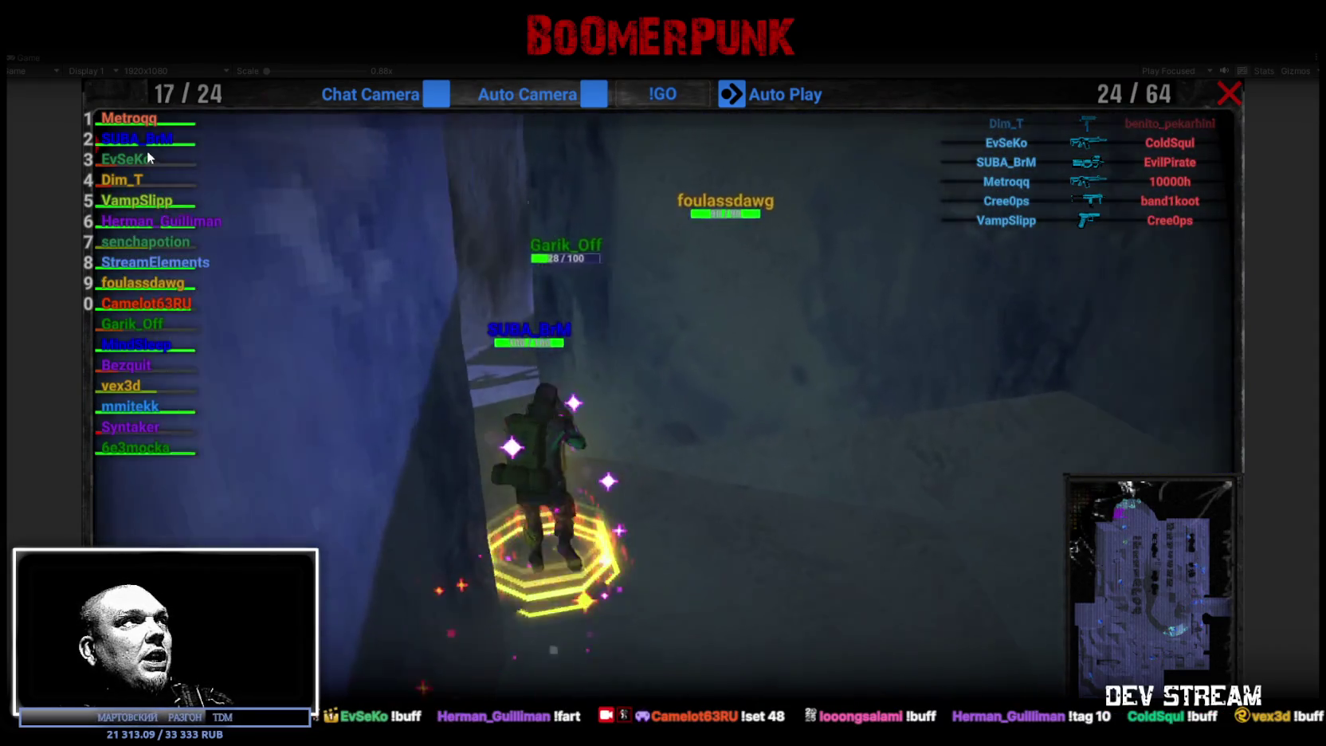
pyautogui.click(146, 148)
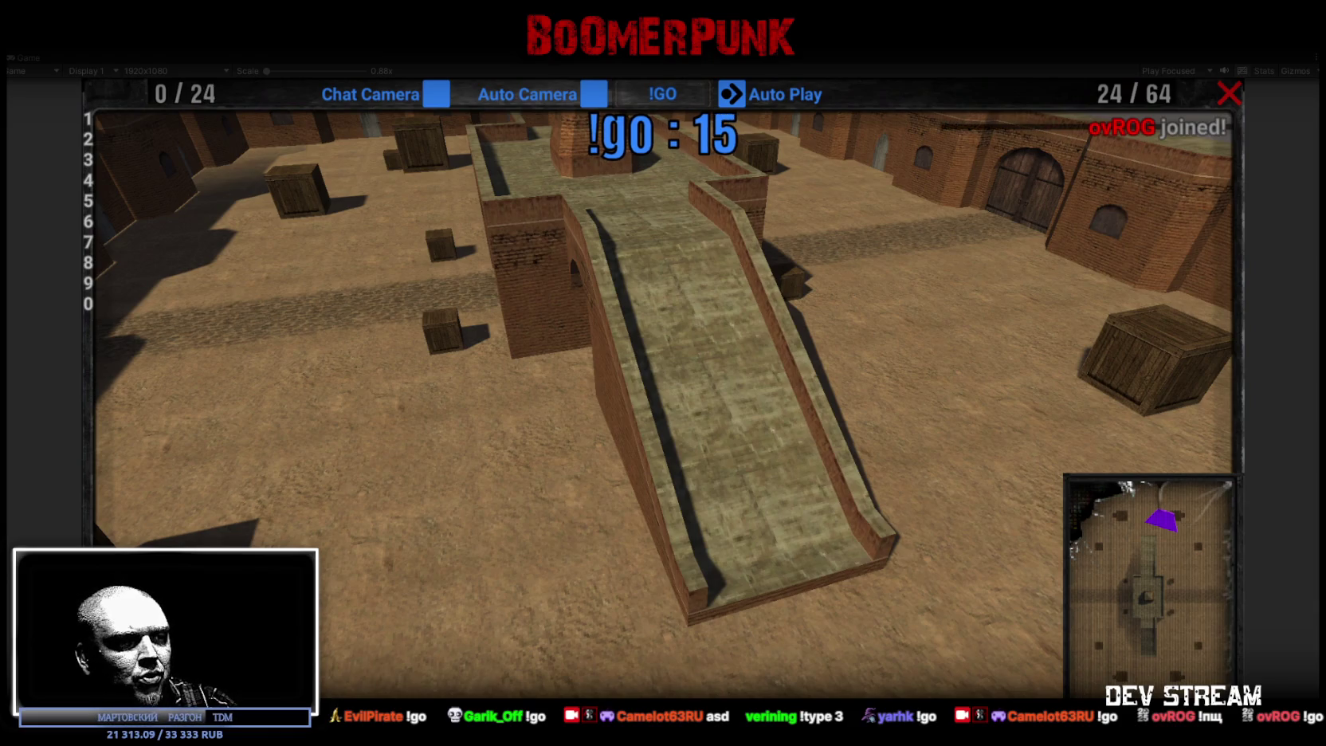
# - In the ТИПЫ section, change cell B22's duplicate '!type 2' to '!type 3'
pyautogui.hotkey('alt', 'Tab')
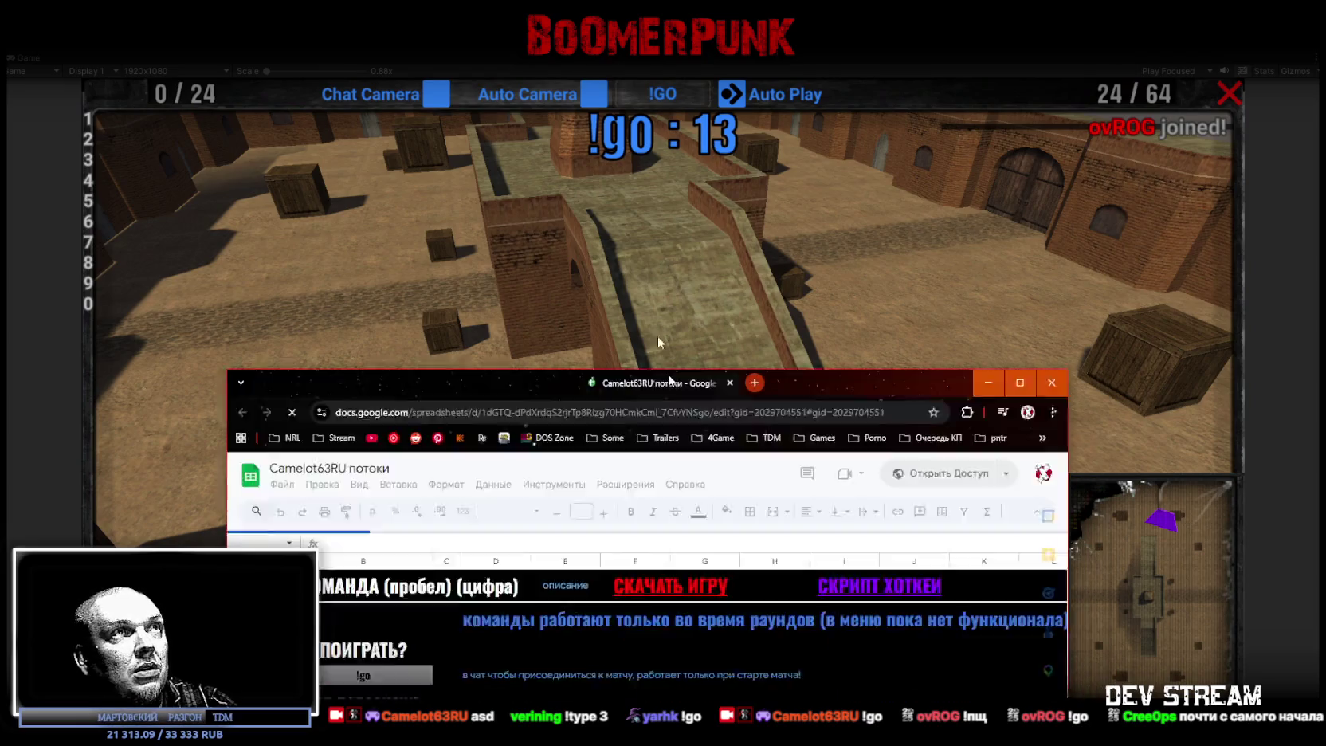
pyautogui.scroll(-2, 555, 374)
pyautogui.scroll(-4, 556, 373)
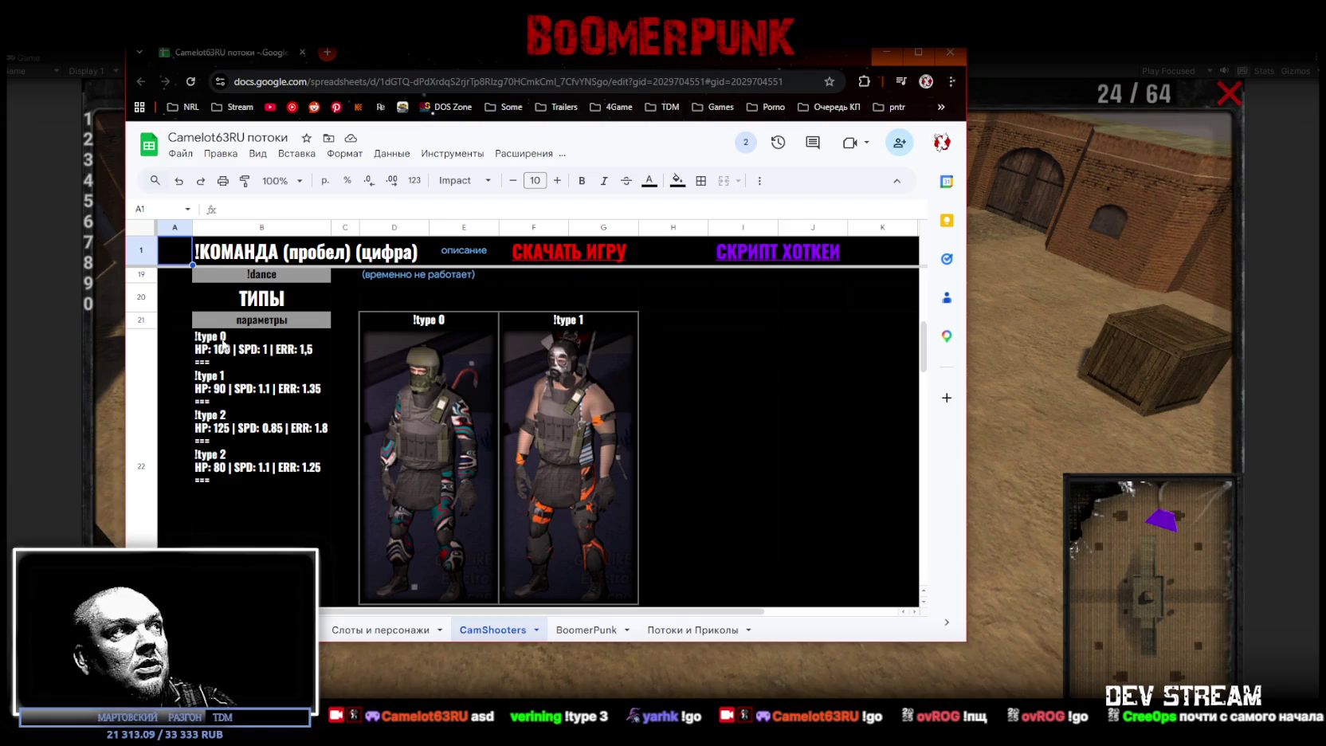
pyautogui.doubleClick(224, 460)
pyautogui.write('3')
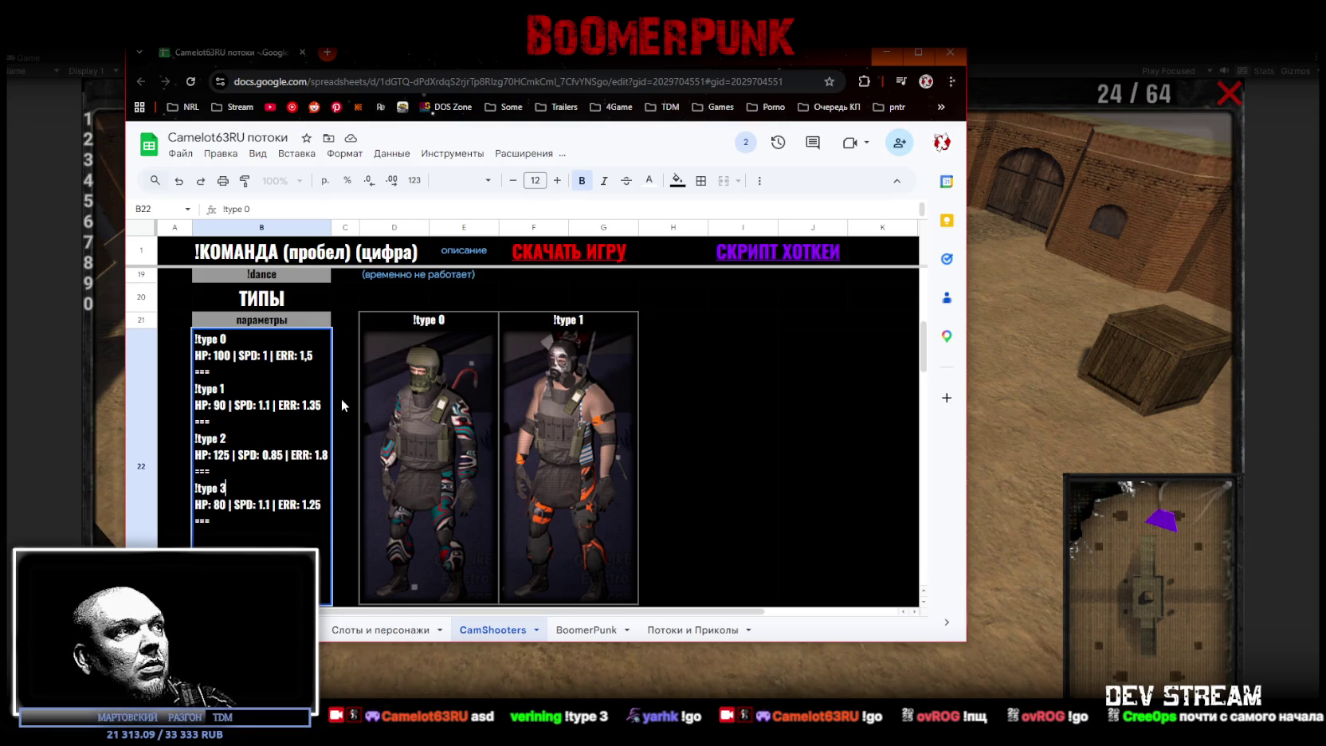
pyautogui.click(250, 253)
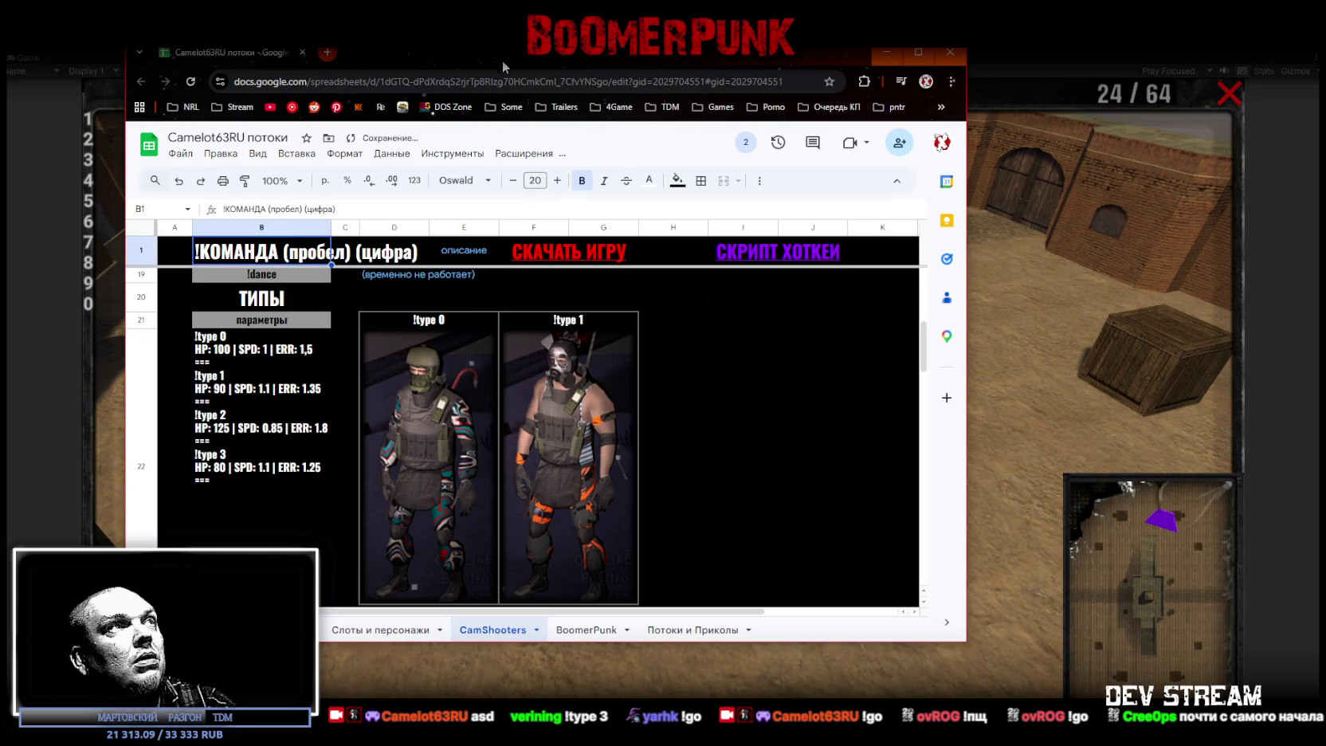
pyautogui.hotkey('alt', 'Tab')
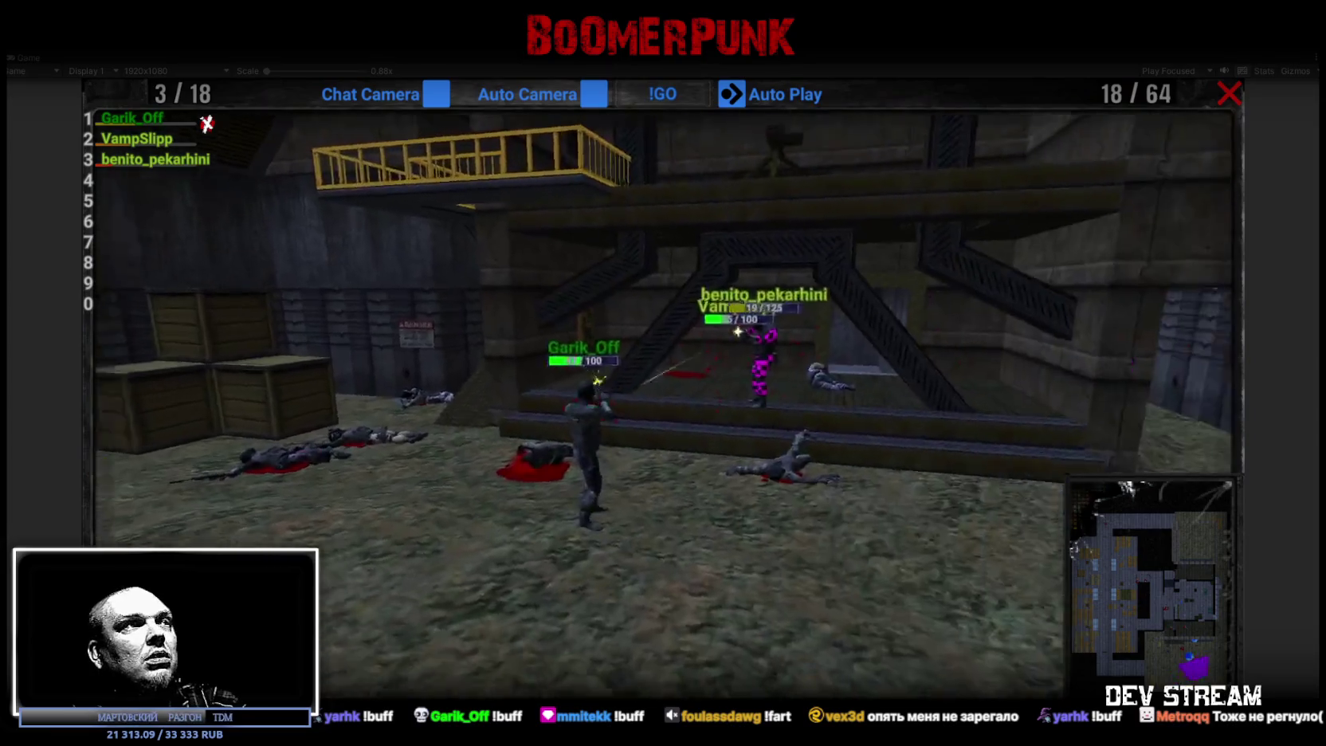
# - Show and hide the kills/help/damage scoreboard with Tab, then exit the finished match
pyautogui.press('Tab')
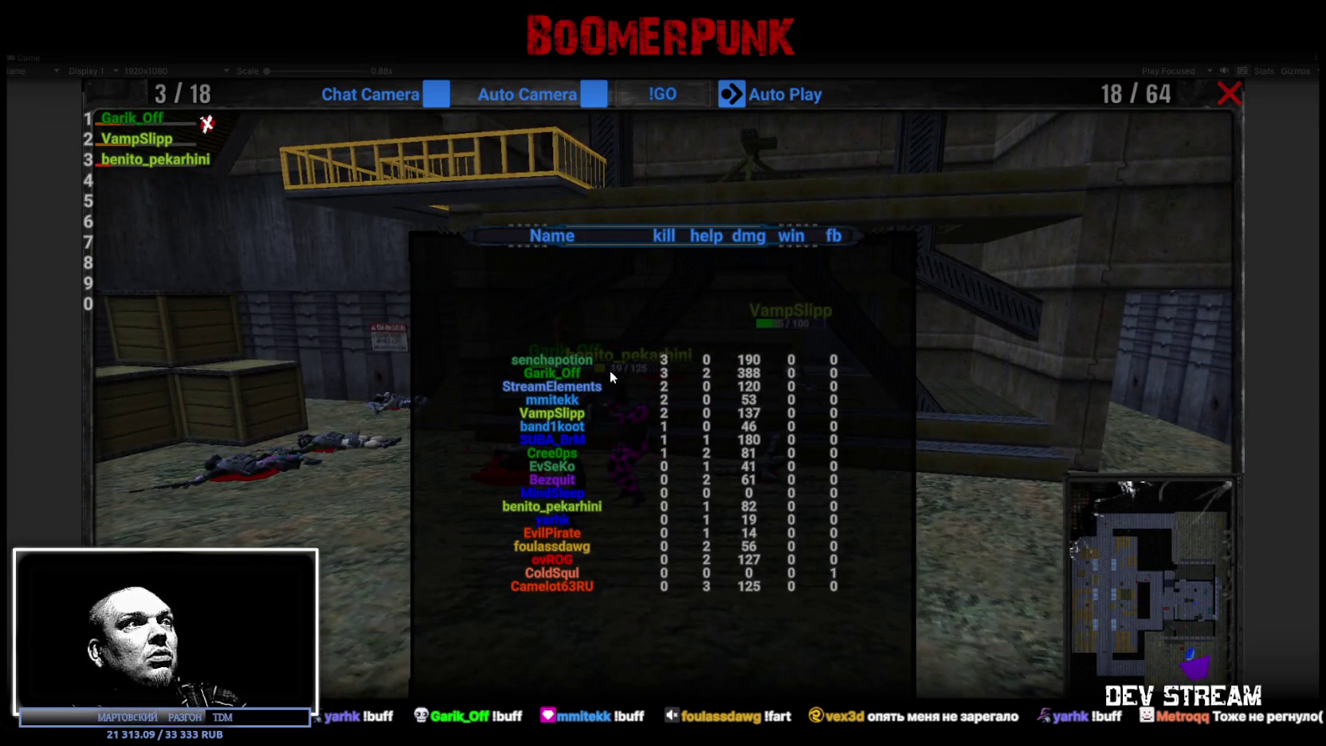
pyautogui.press('Tab')
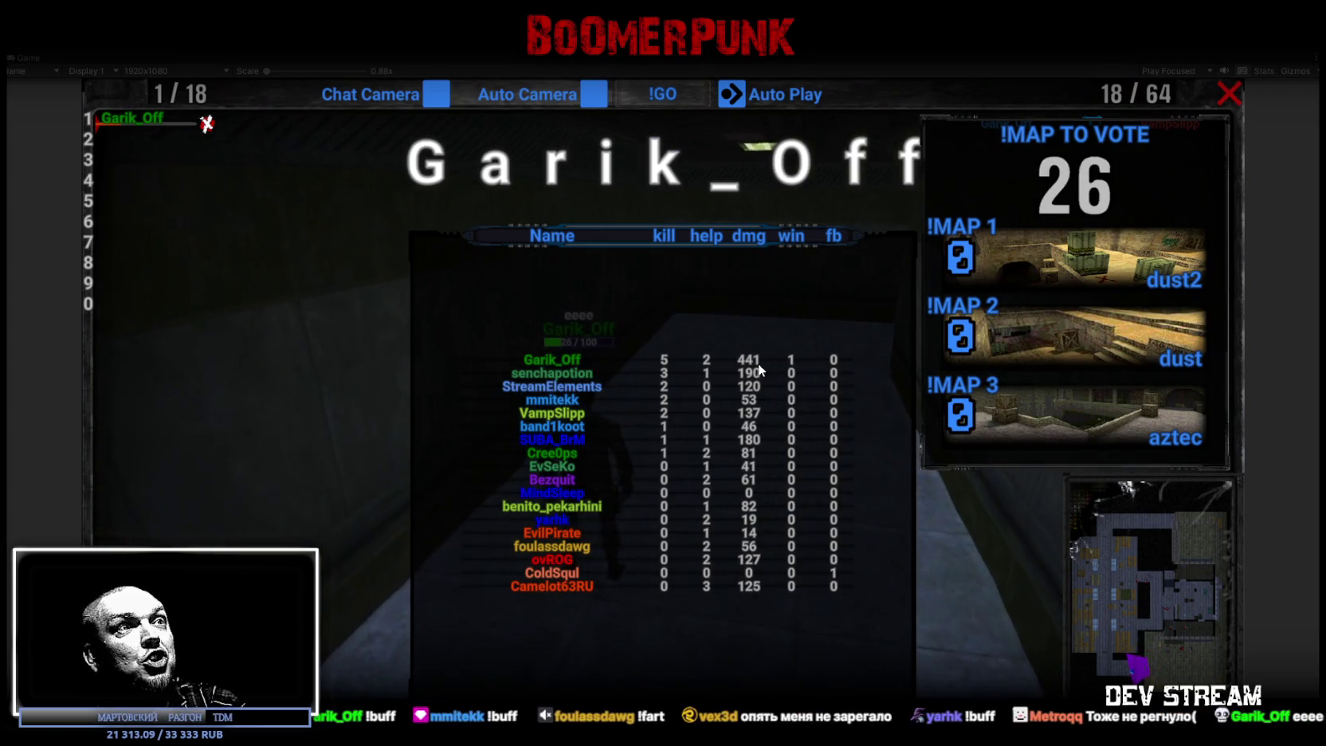
pyautogui.click(1232, 92)
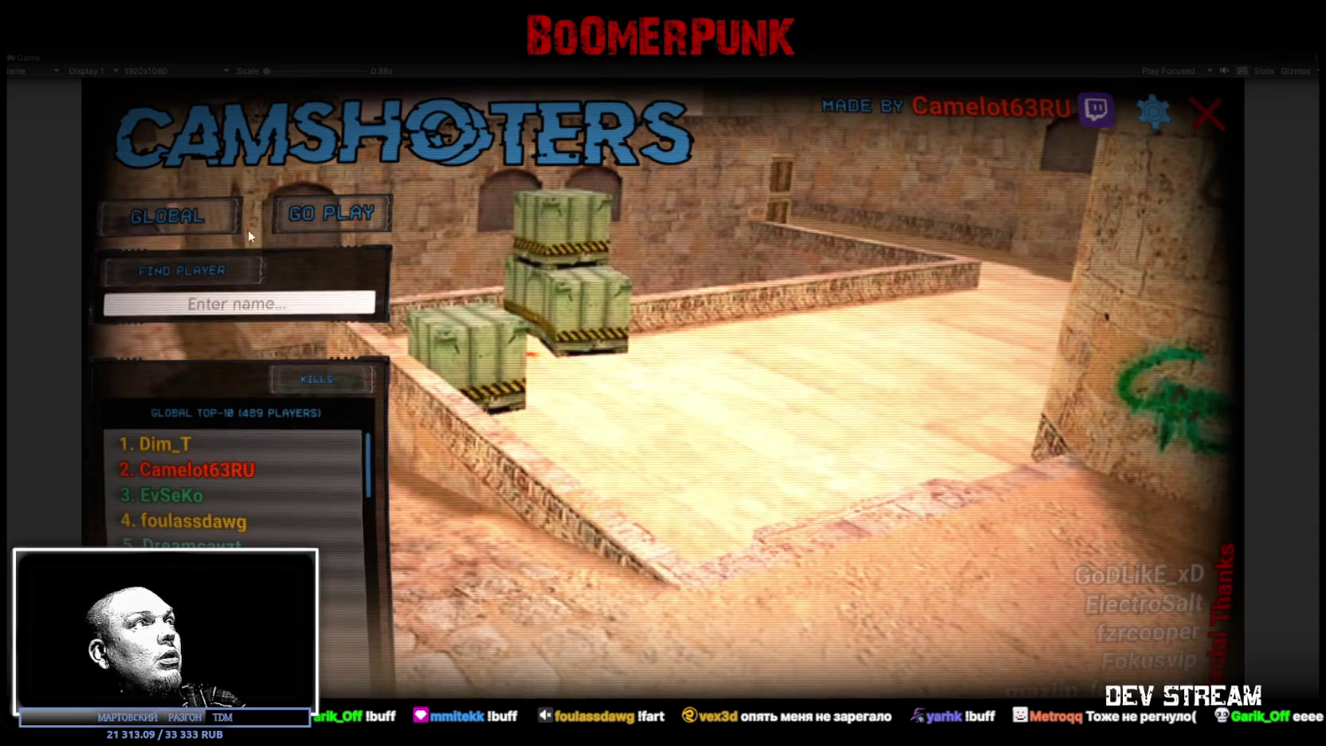
# - Switch the leaderboard to TOURNAMENT, open the leader's stats, and restore the full editor layout
pyautogui.click(165, 220)
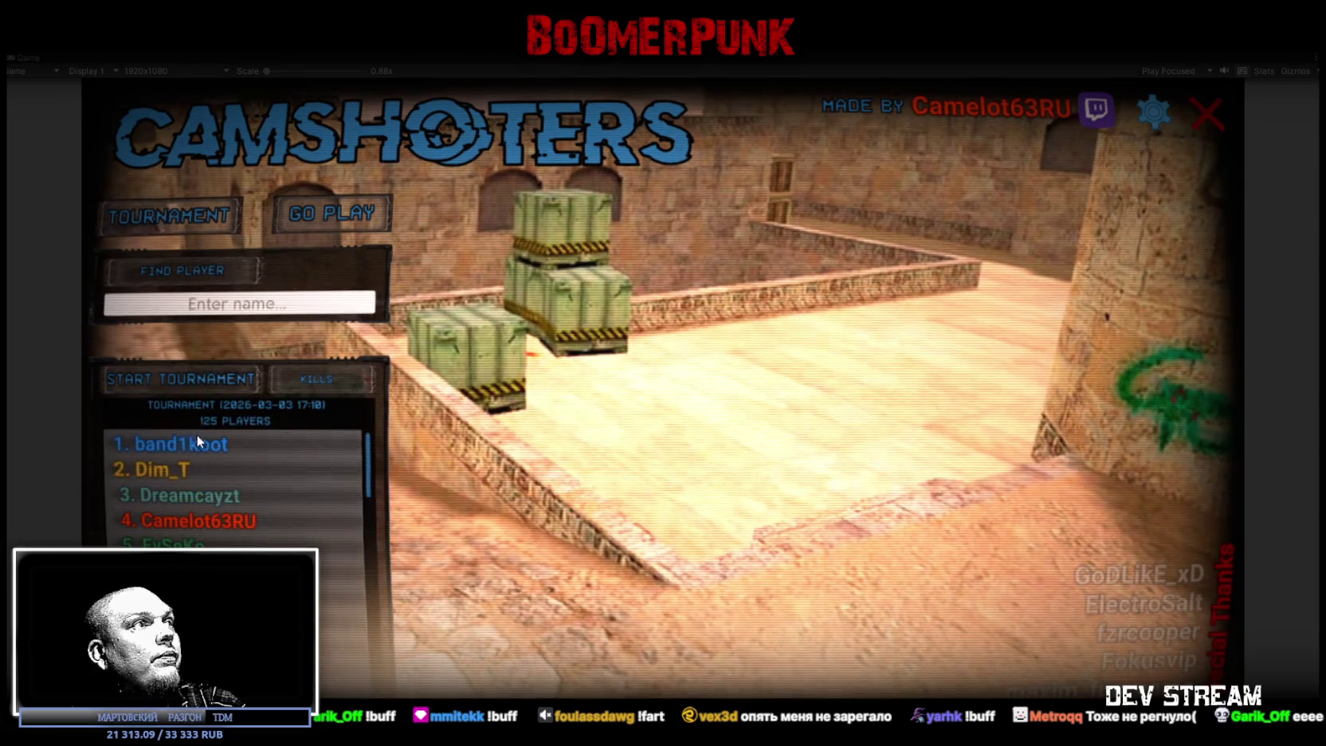
pyautogui.click(192, 440)
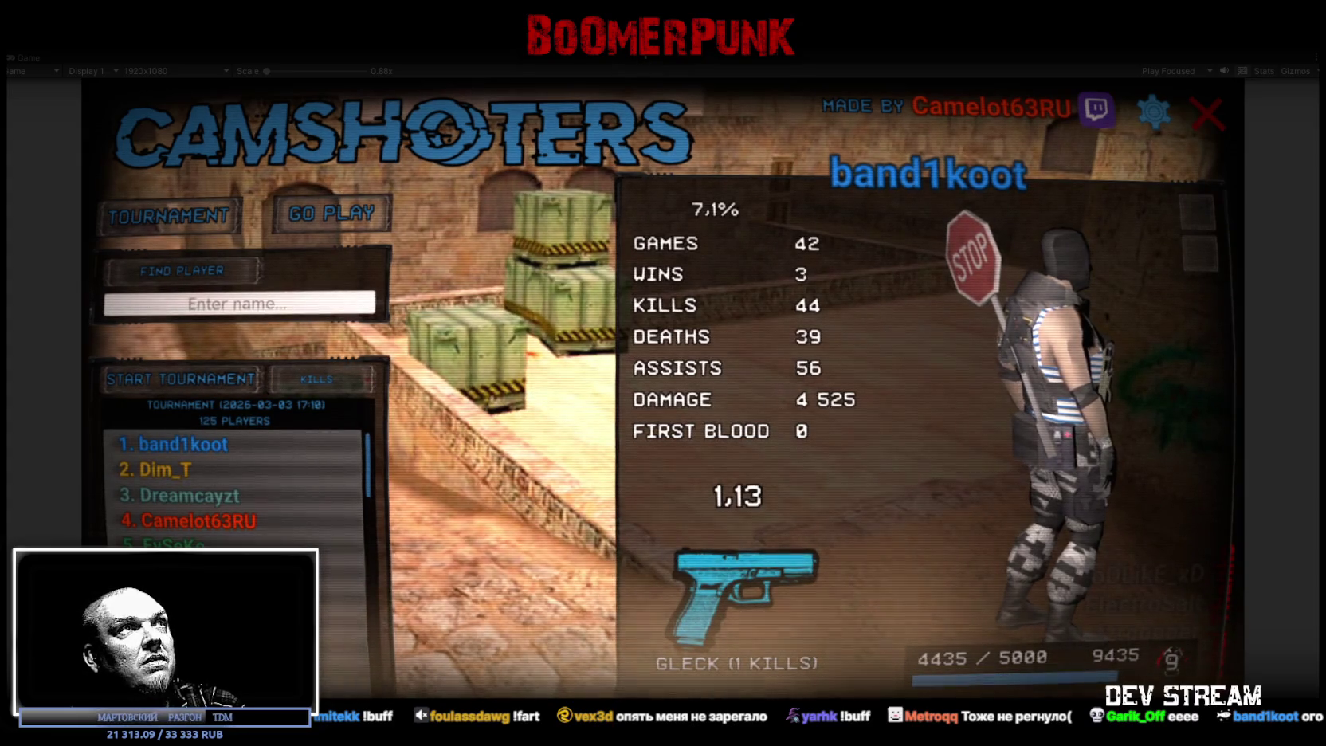
pyautogui.hotkey('ctrl', 'p')
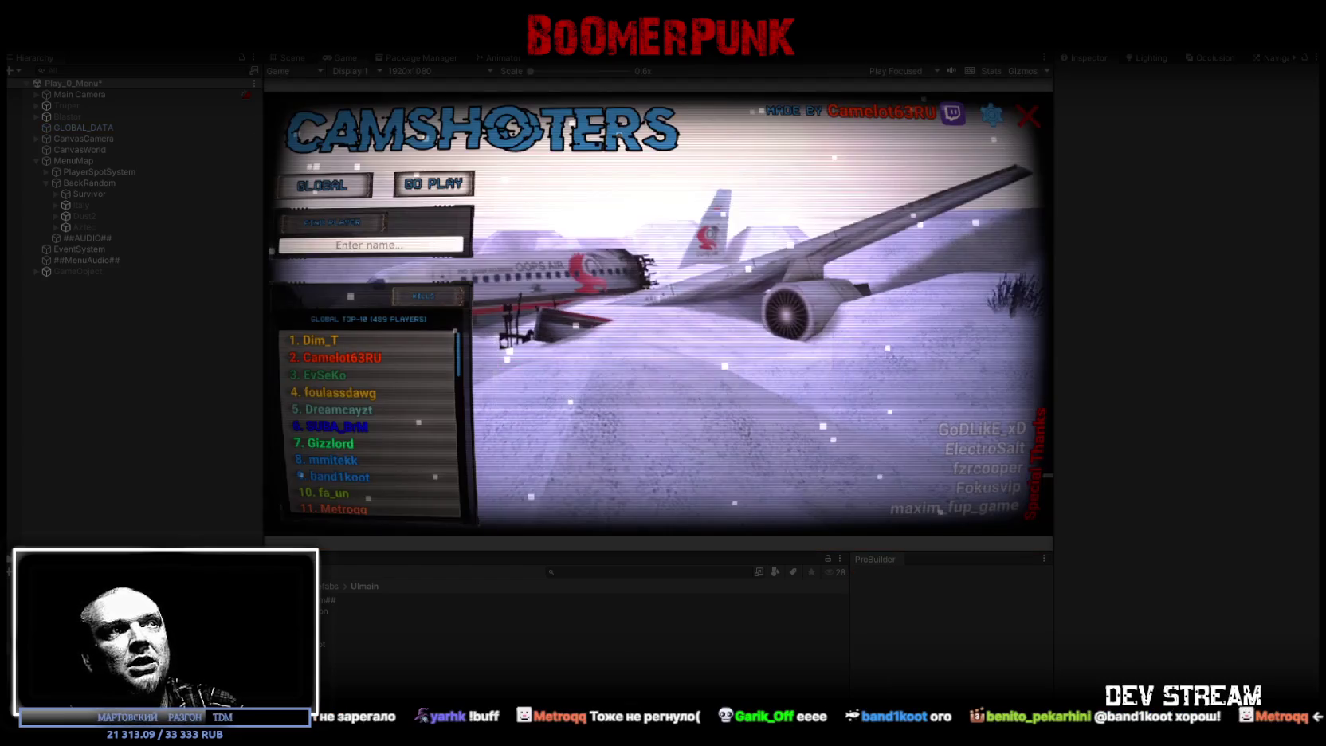
# - Maximize the Game view, look up a pasted player name in FIND PLAYER, and rotate the model
pyautogui.doubleClick(348, 57)
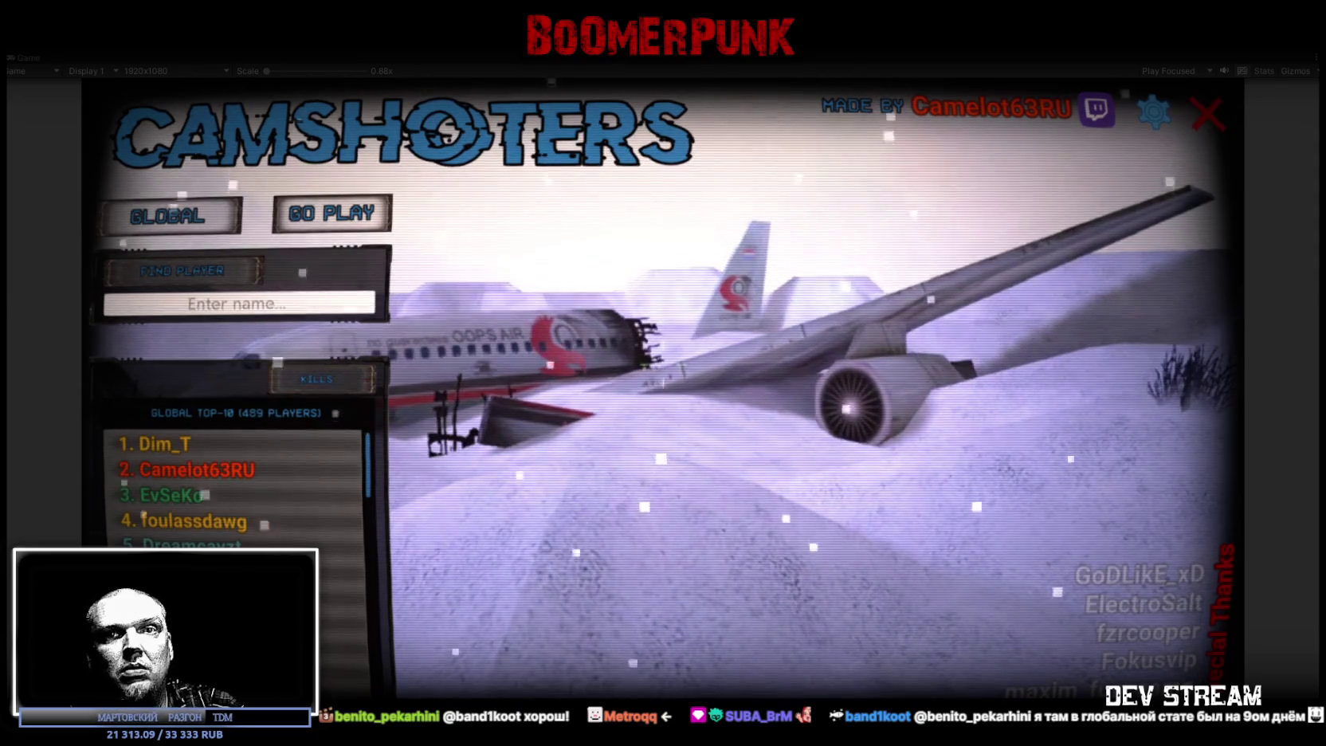
pyautogui.click(330, 312)
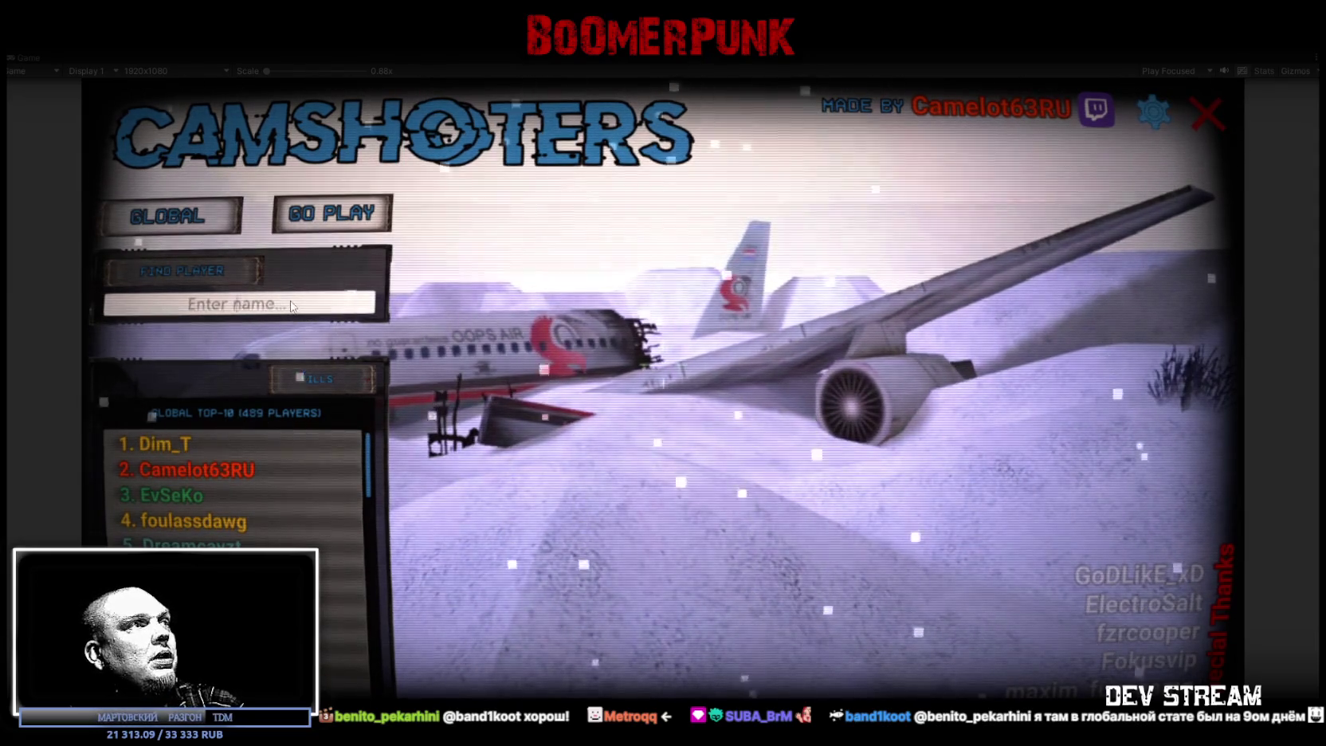
pyautogui.write('METROQQ ←')
pyautogui.press('BackSpace')
pyautogui.press('BackSpace')
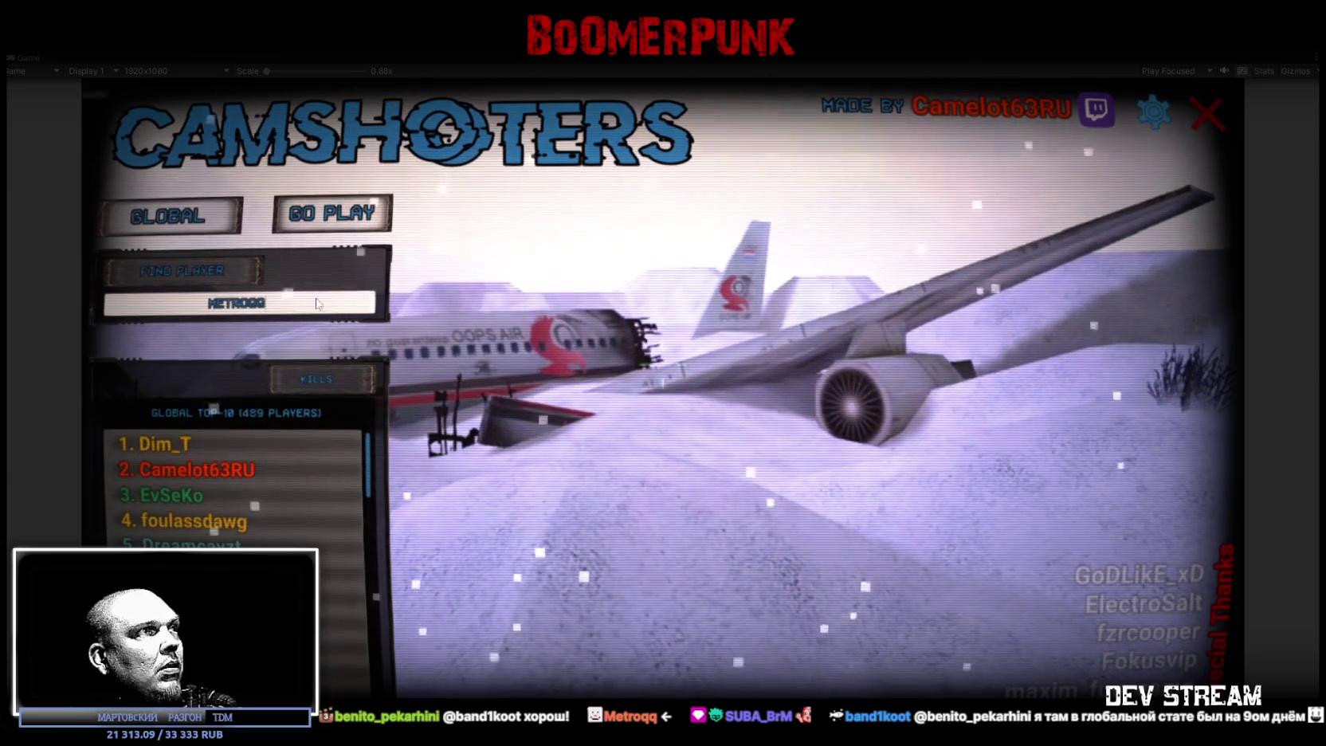
pyautogui.click(161, 264)
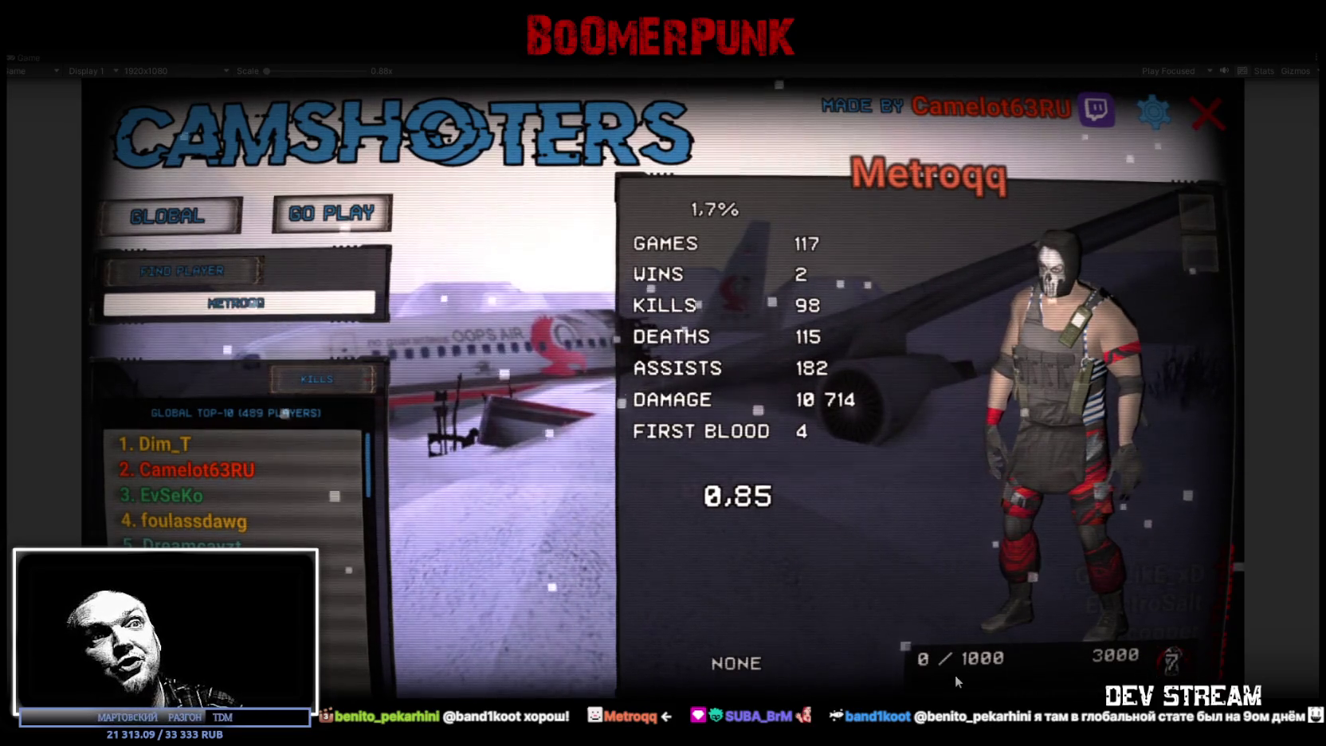
pyautogui.moveTo(1140, 303); pyautogui.dragTo(1072, 349)
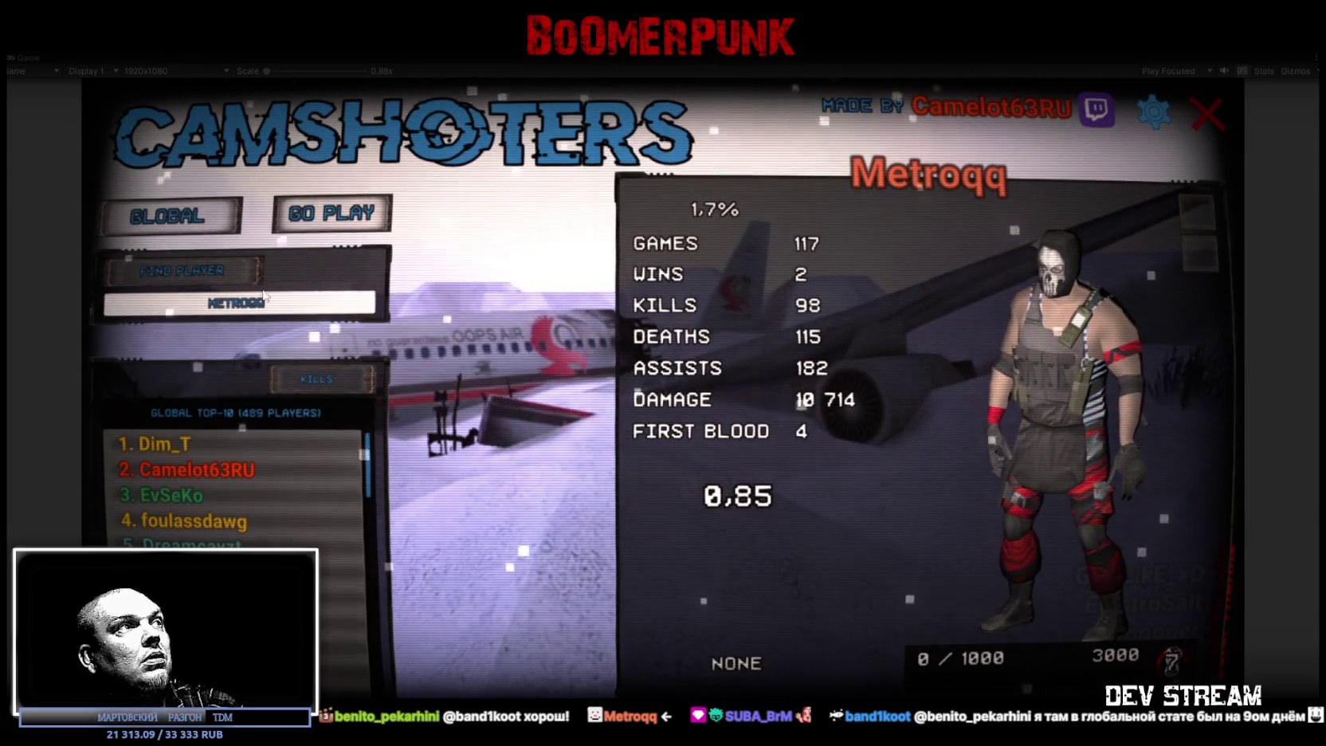
# - Look up two more player names and rotate each character preview
pyautogui.hotkey('ctrl', 'a')
pyautogui.write('SUBA_BRM')
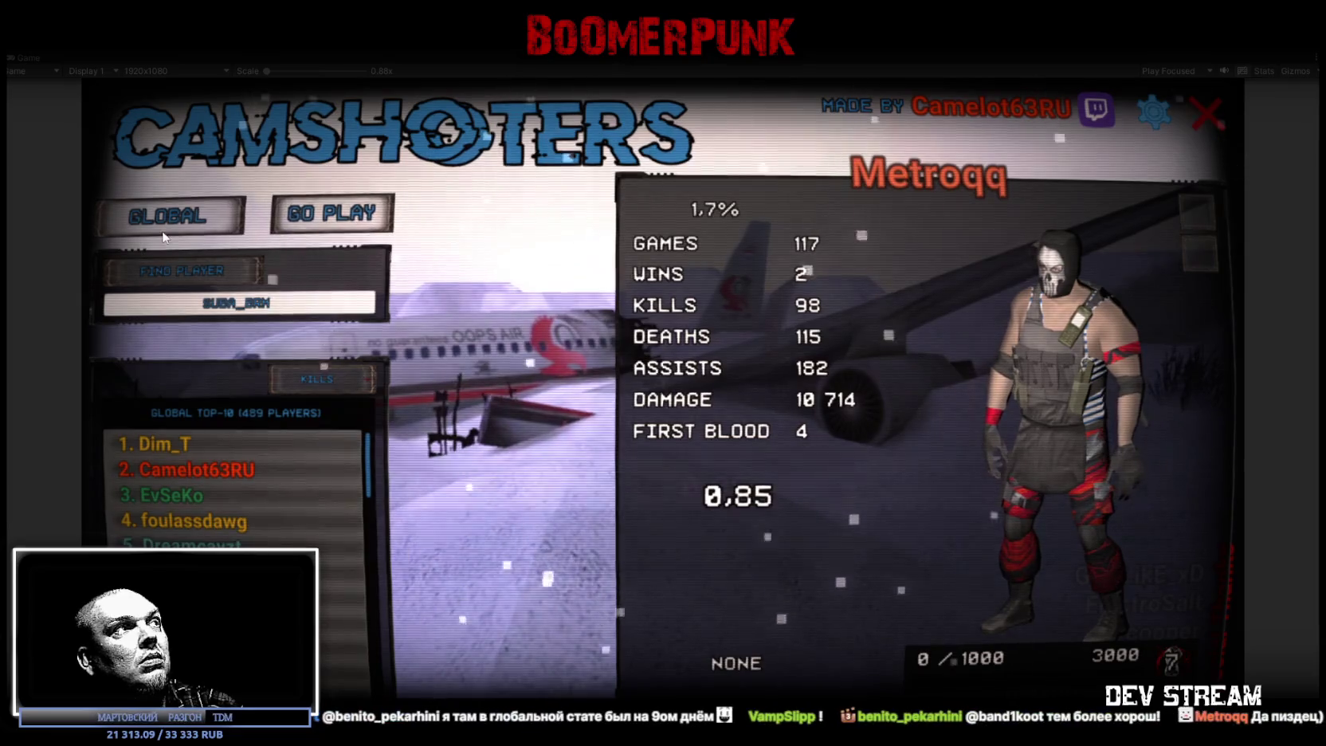
pyautogui.click(153, 275)
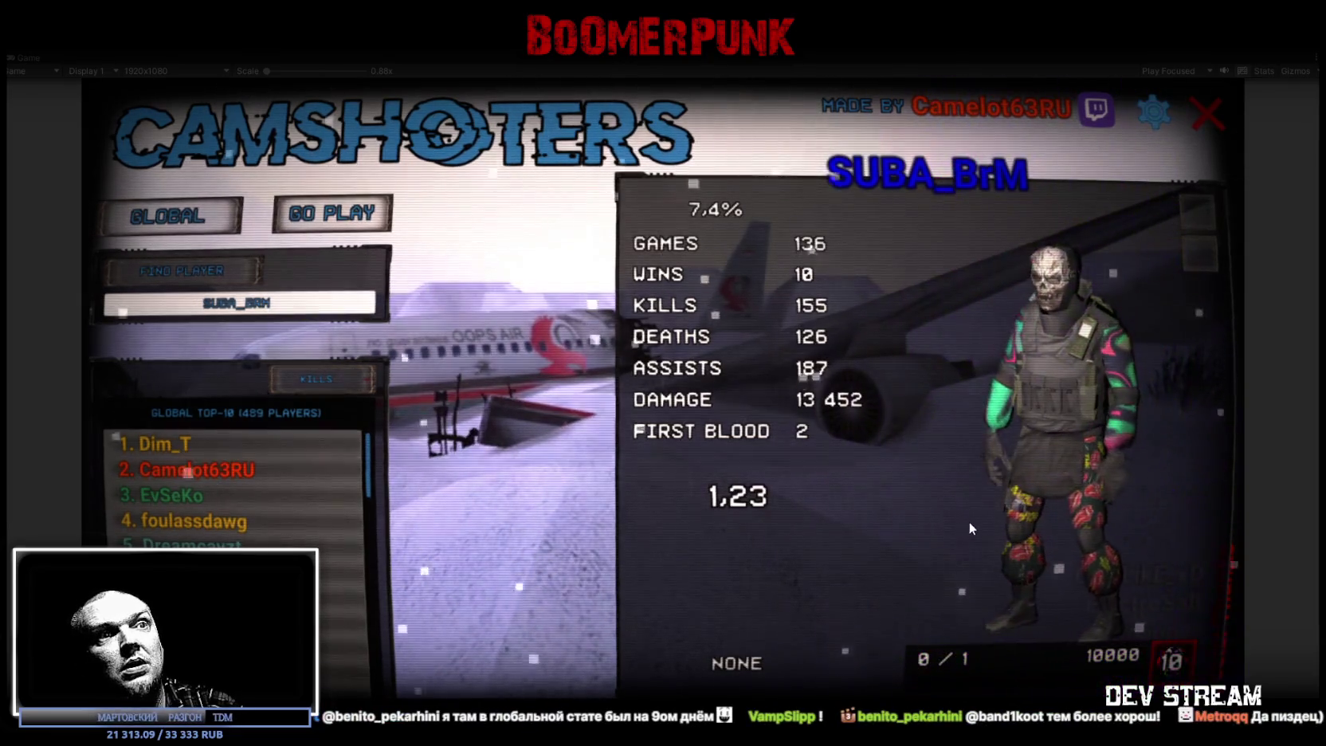
pyautogui.moveTo(1089, 431)
pyautogui.mouseDown()
pyautogui.moveTo(940, 377)
pyautogui.moveTo(1082, 474)
pyautogui.moveTo(1077, 400)
pyautogui.moveTo(1066, 427)
pyautogui.moveTo(1106, 453)
pyautogui.moveTo(1026, 439)
pyautogui.moveTo(1095, 453)
pyautogui.moveTo(1086, 491)
pyautogui.mouseUp()
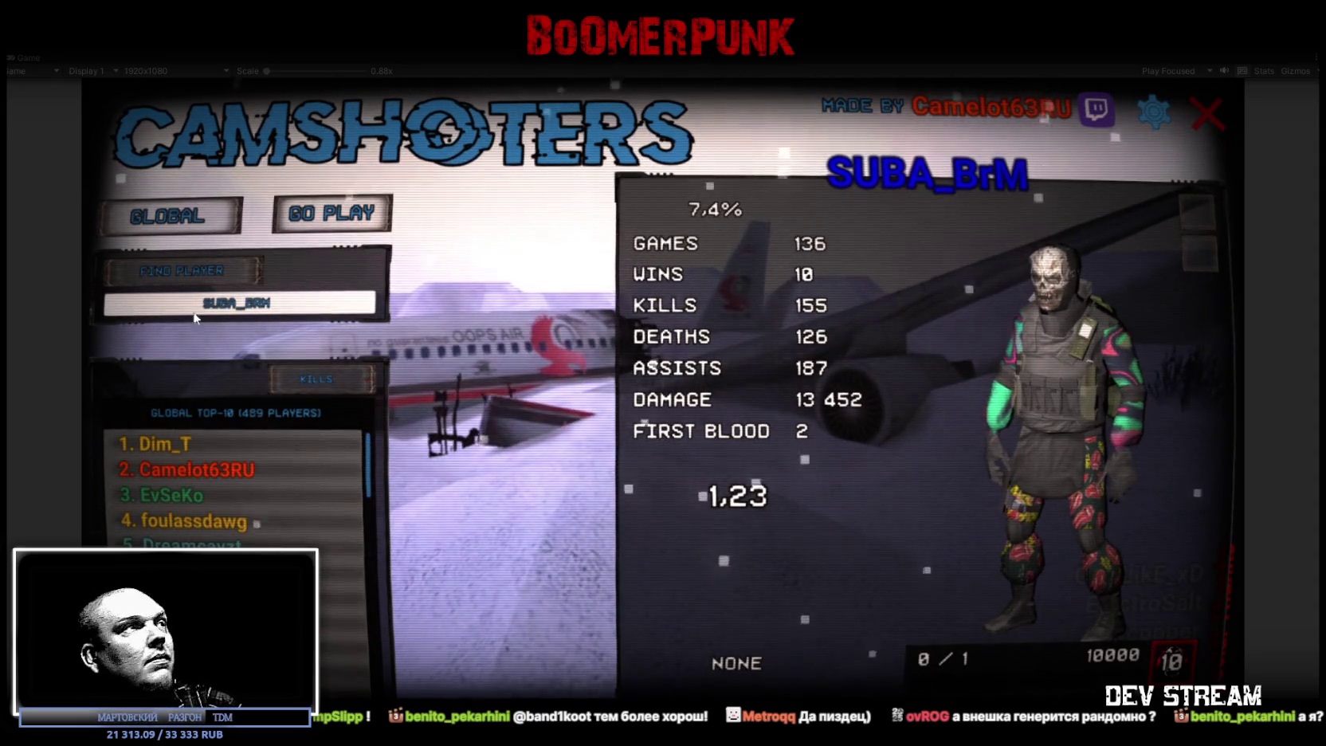
pyautogui.click(183, 280)
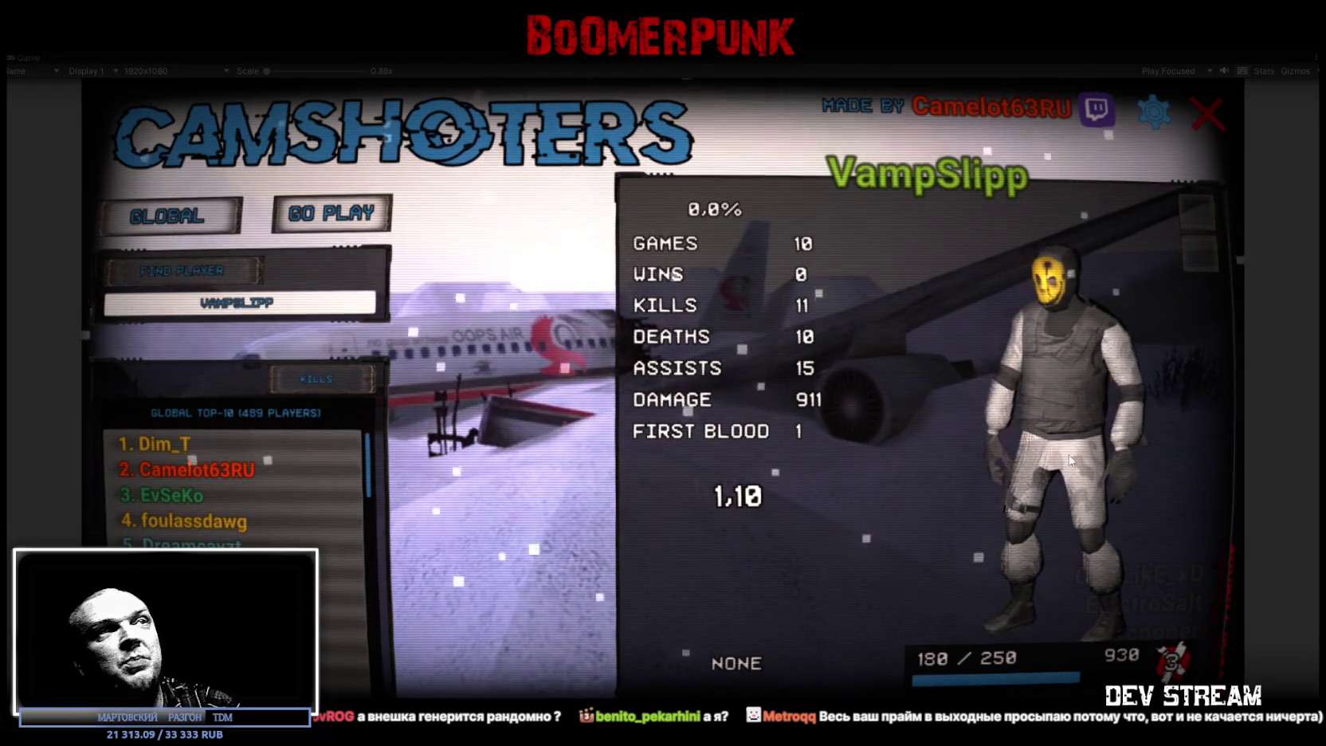
pyautogui.moveTo(1085, 417); pyautogui.dragTo(1094, 424)
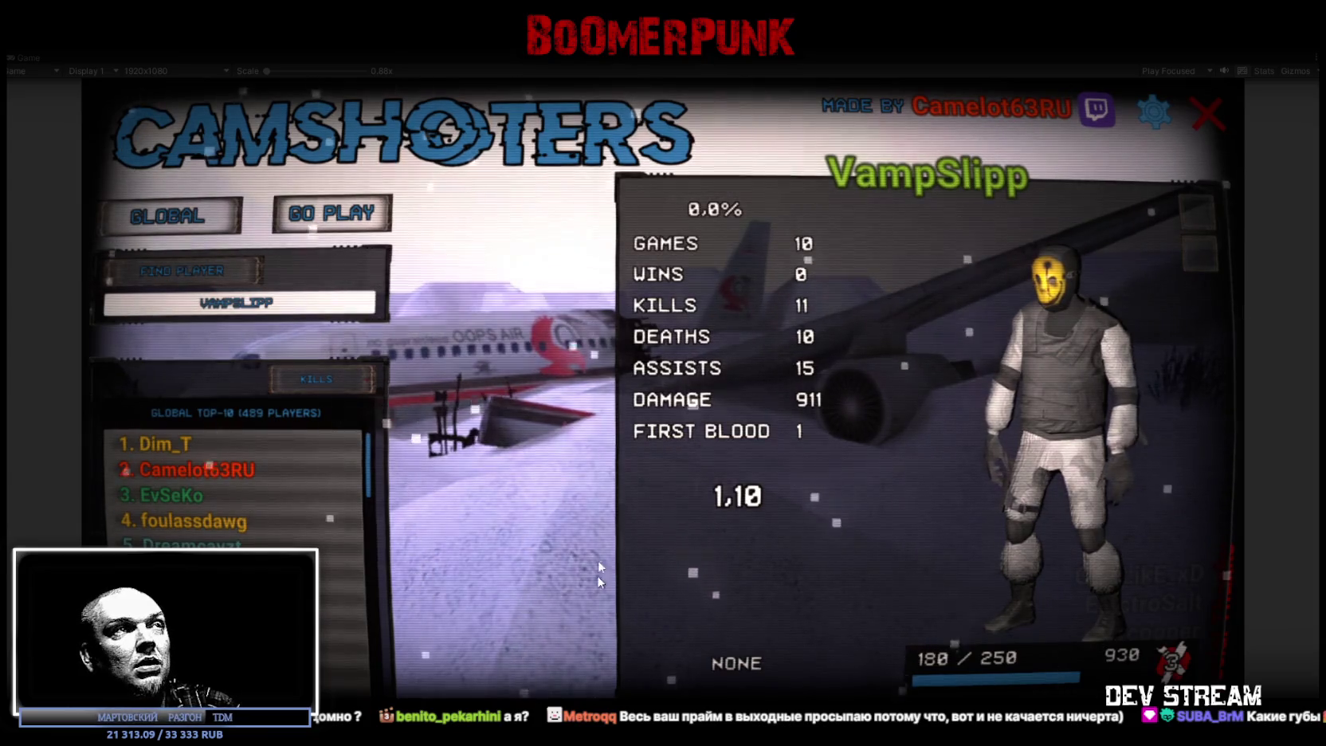
# - Maximize the Twitch browser window and open the Описание spreadsheet link
pyautogui.hotkey('alt', 'Tab')
pyautogui.doubleClick(679, 79)
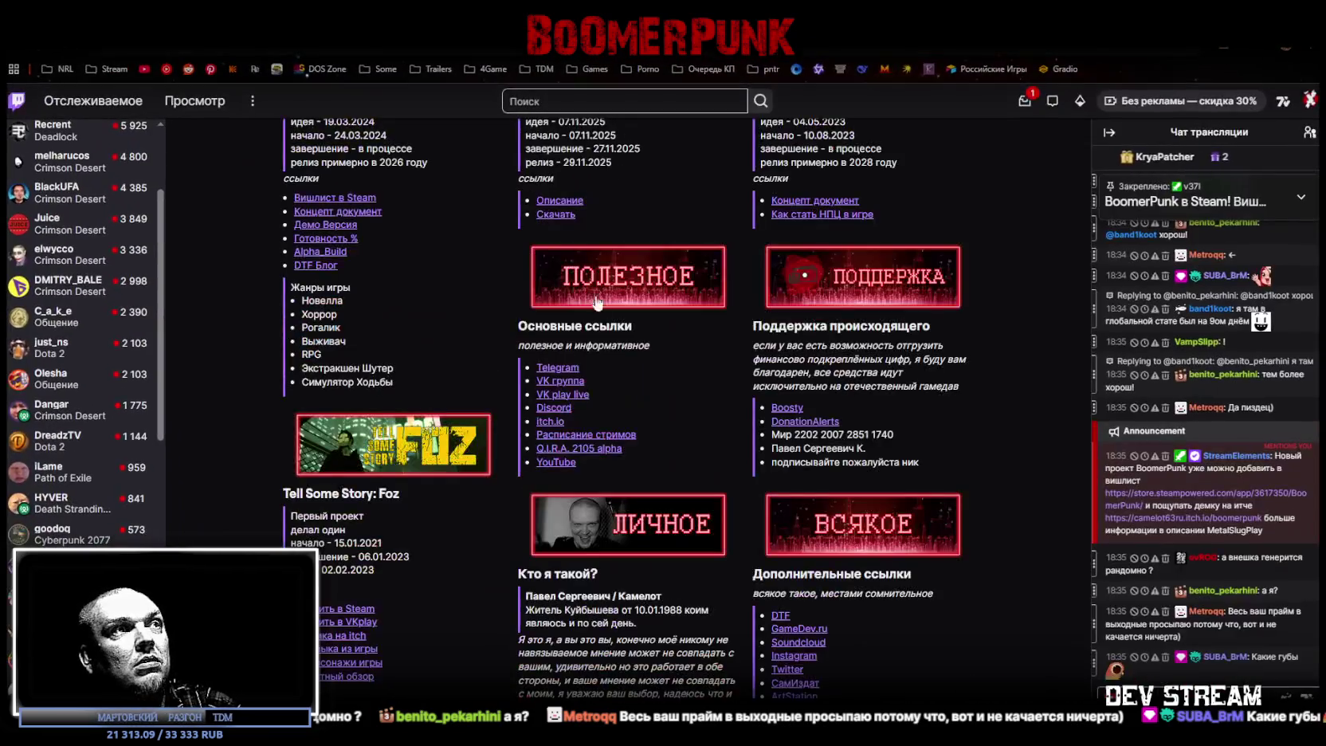
pyautogui.scroll(5, 517, 413)
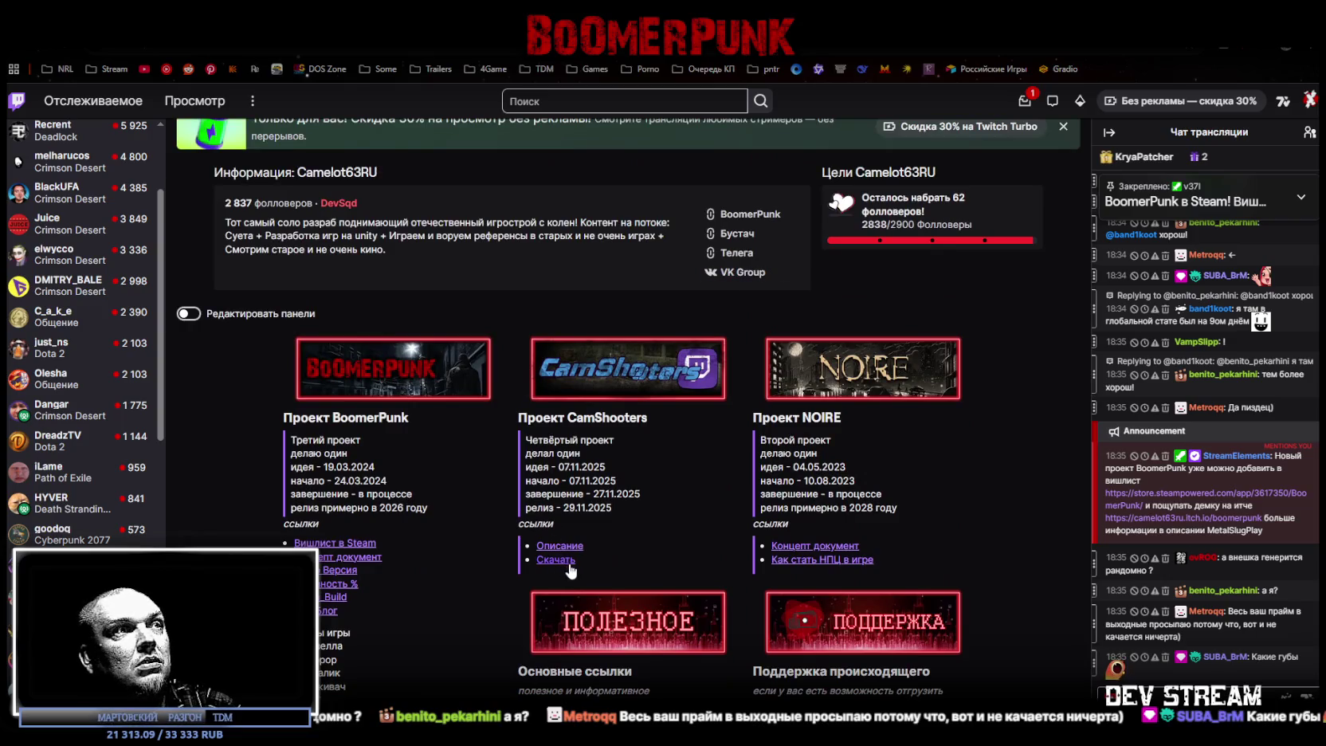
pyautogui.click(576, 549)
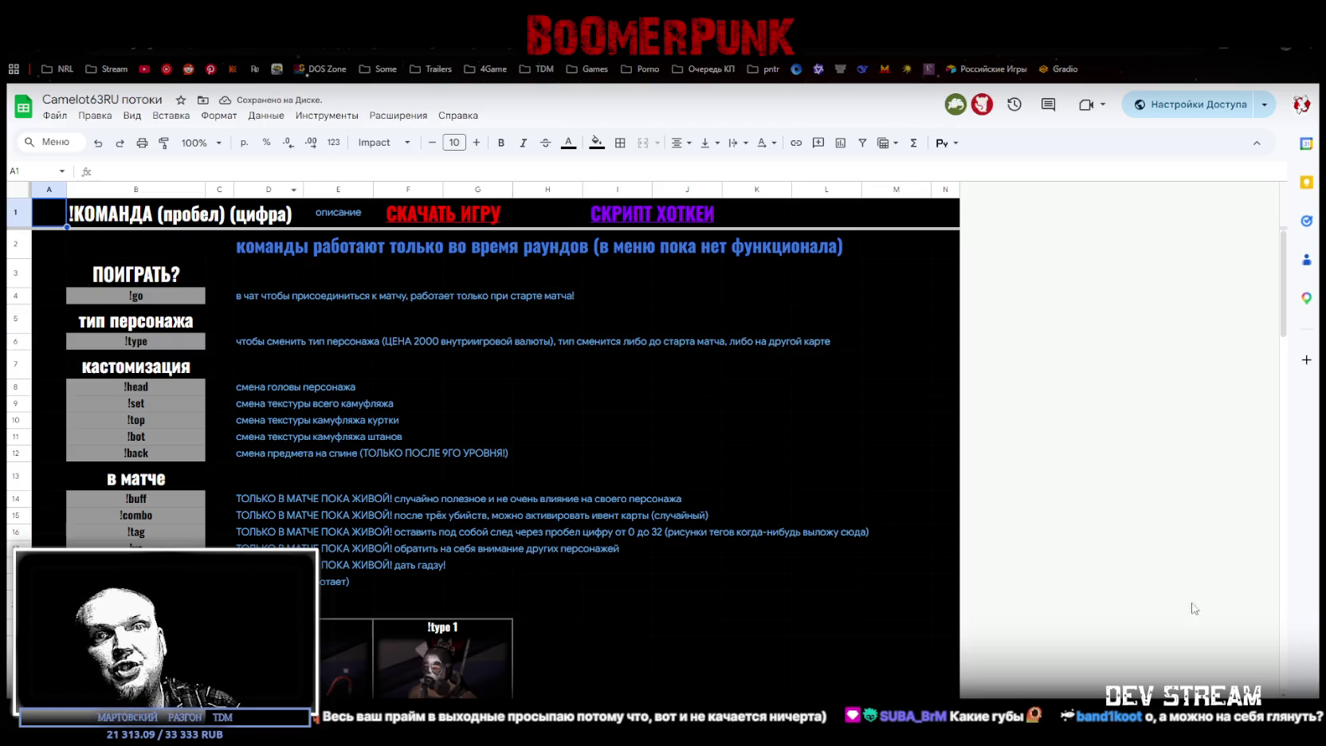
# - Select the !type 1 character image cell and scroll down to the pattern swatches
pyautogui.scroll(-3, 481, 439)
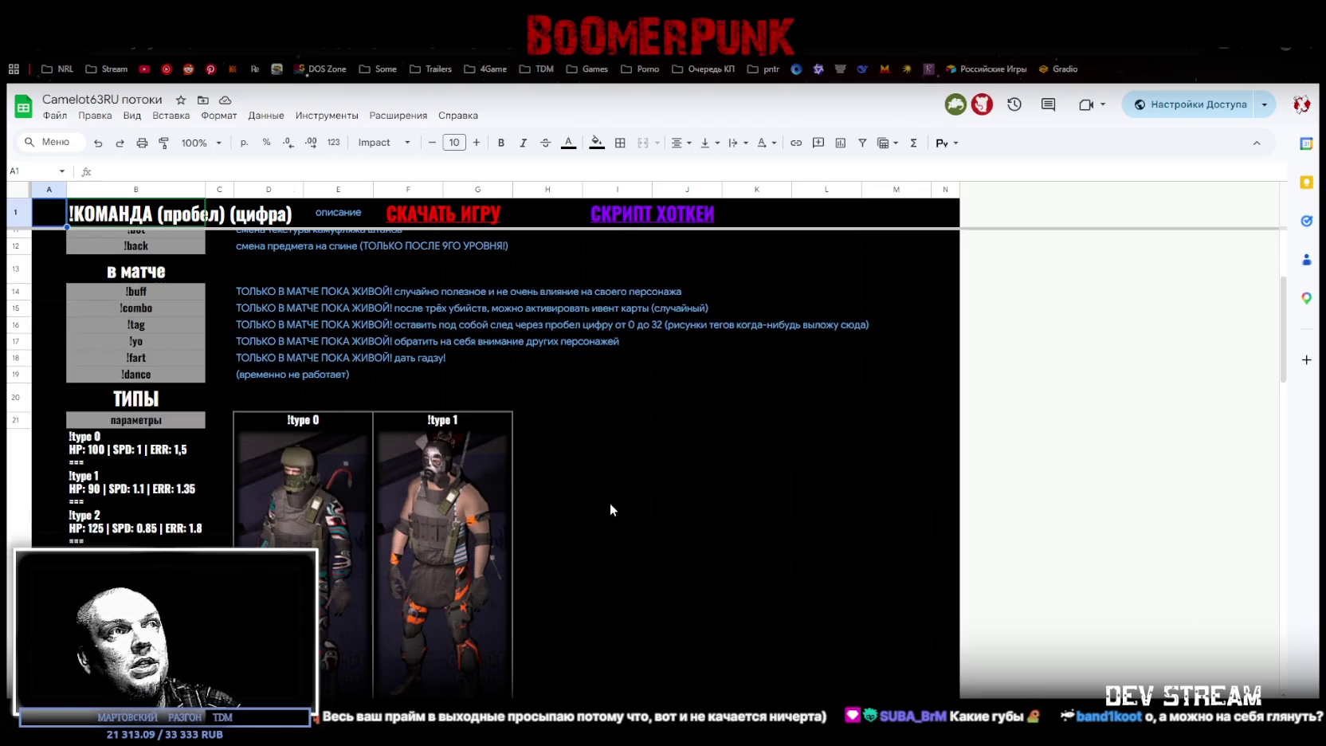
pyautogui.click(738, 492)
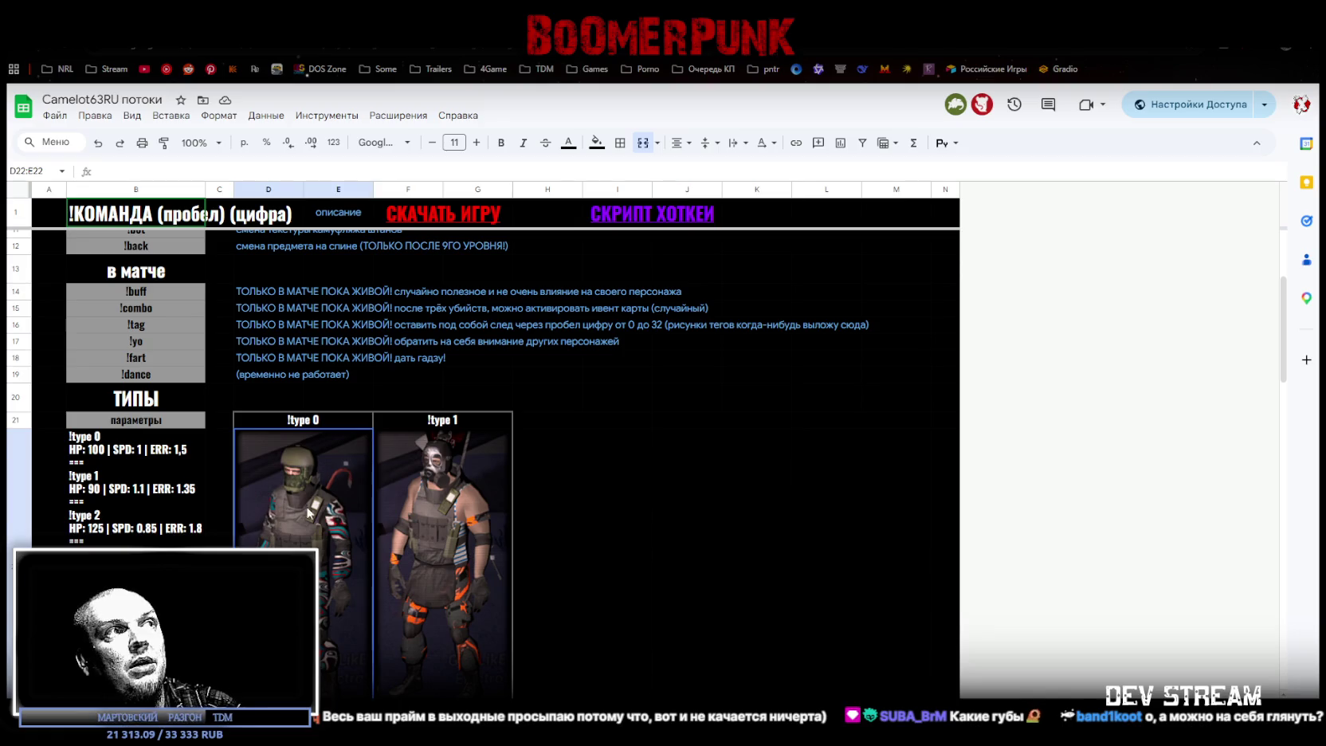
pyautogui.click(421, 500)
pyautogui.scroll(-2, 629, 452)
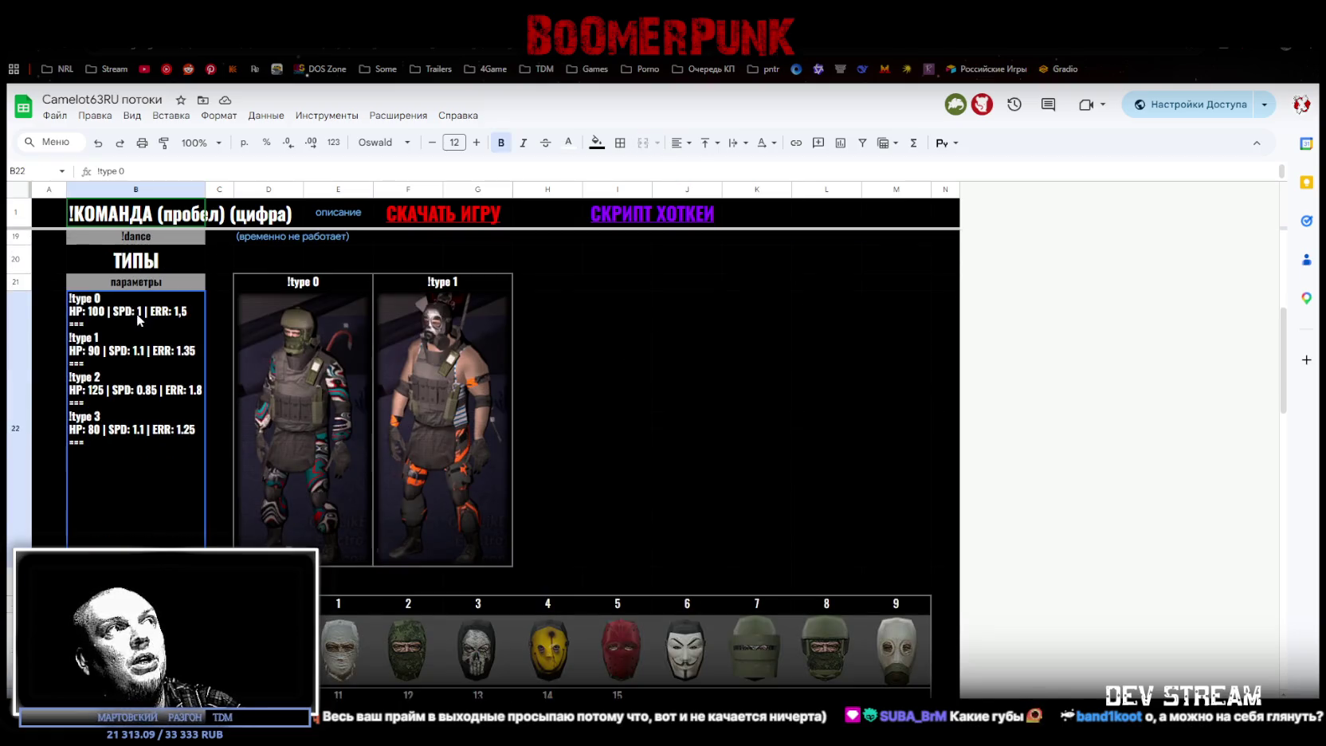
pyautogui.scroll(-4, 518, 432)
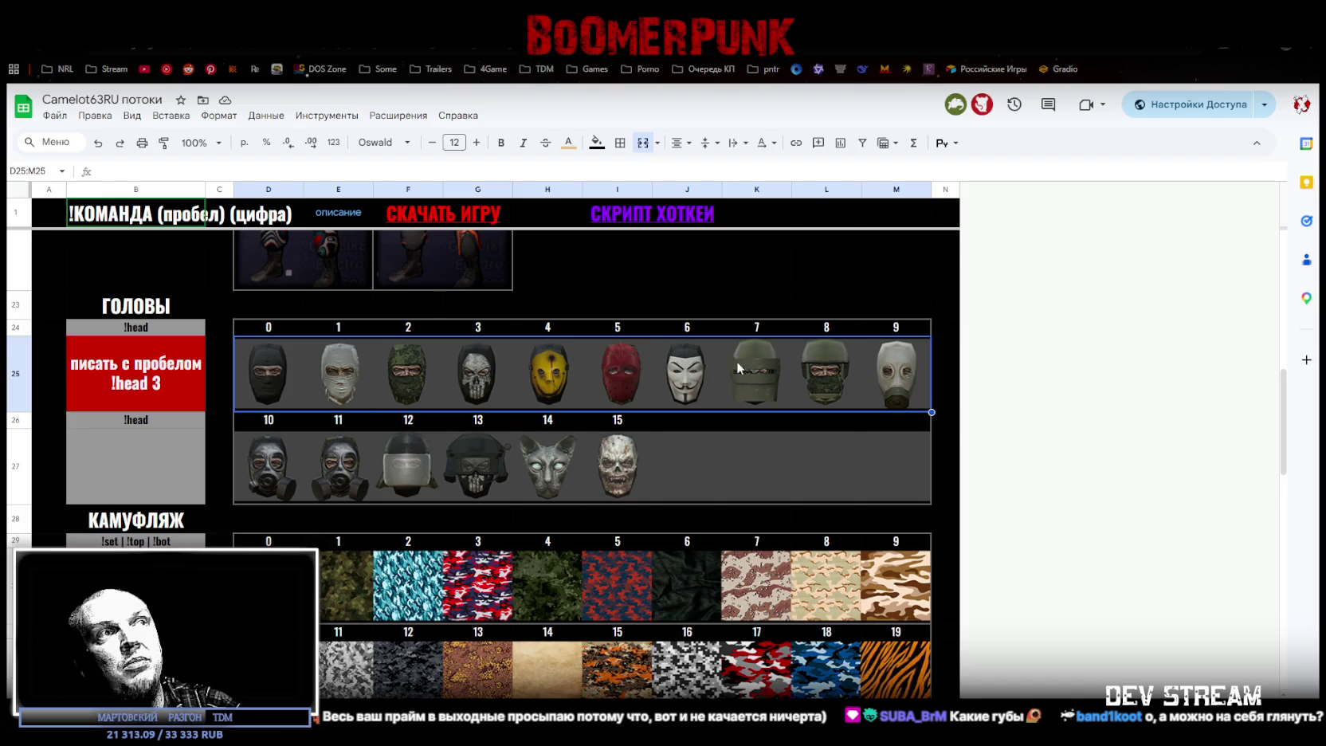
pyautogui.scroll(-2, 670, 438)
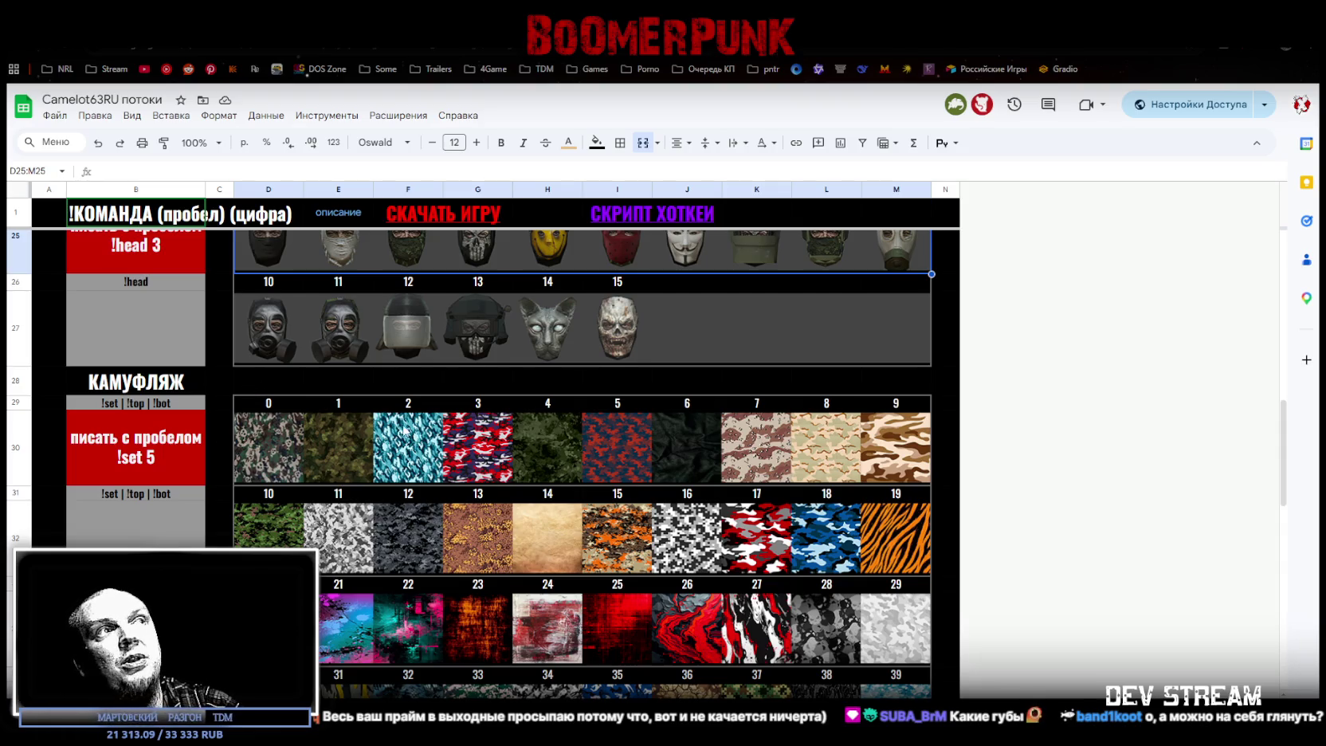
pyautogui.scroll(-10, 499, 444)
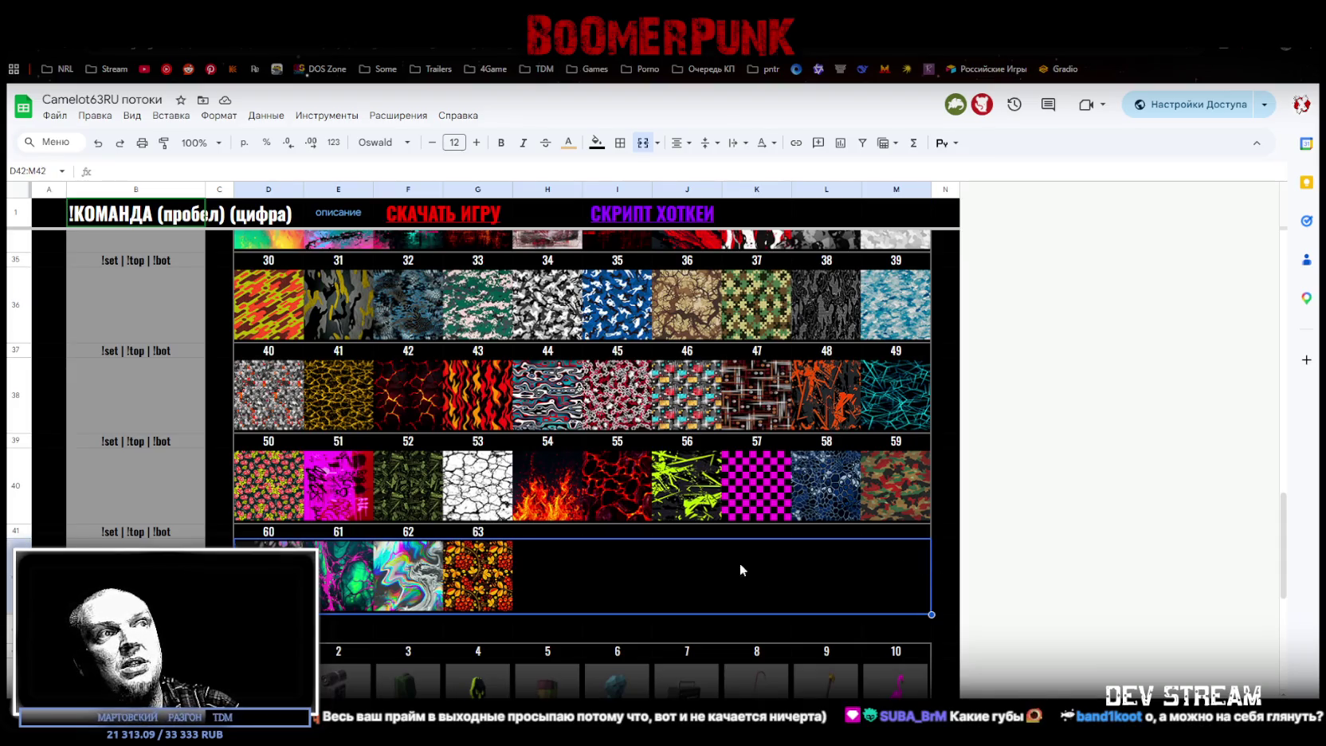
pyautogui.scroll(-5, 679, 564)
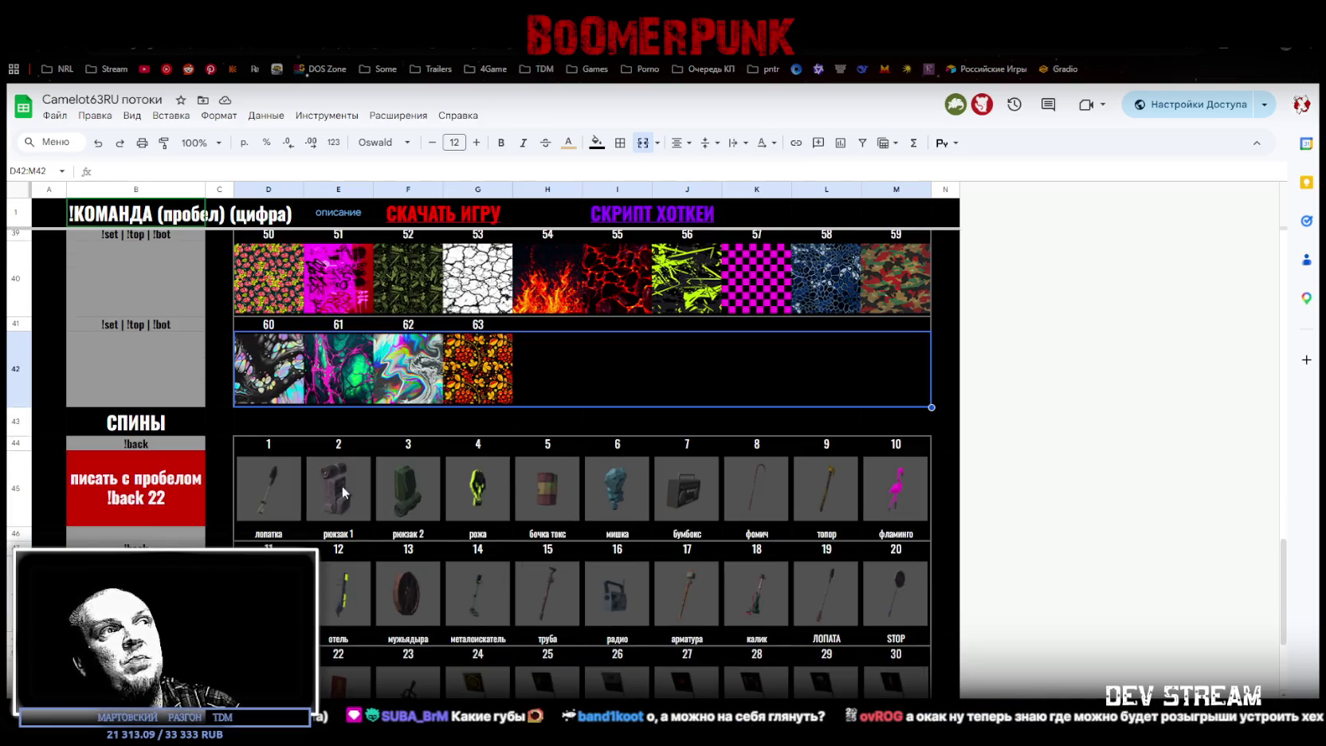
# - Scroll back up to the command and character-type rows
pyautogui.scroll(3, 590, 456)
pyautogui.scroll(-3, 638, 527)
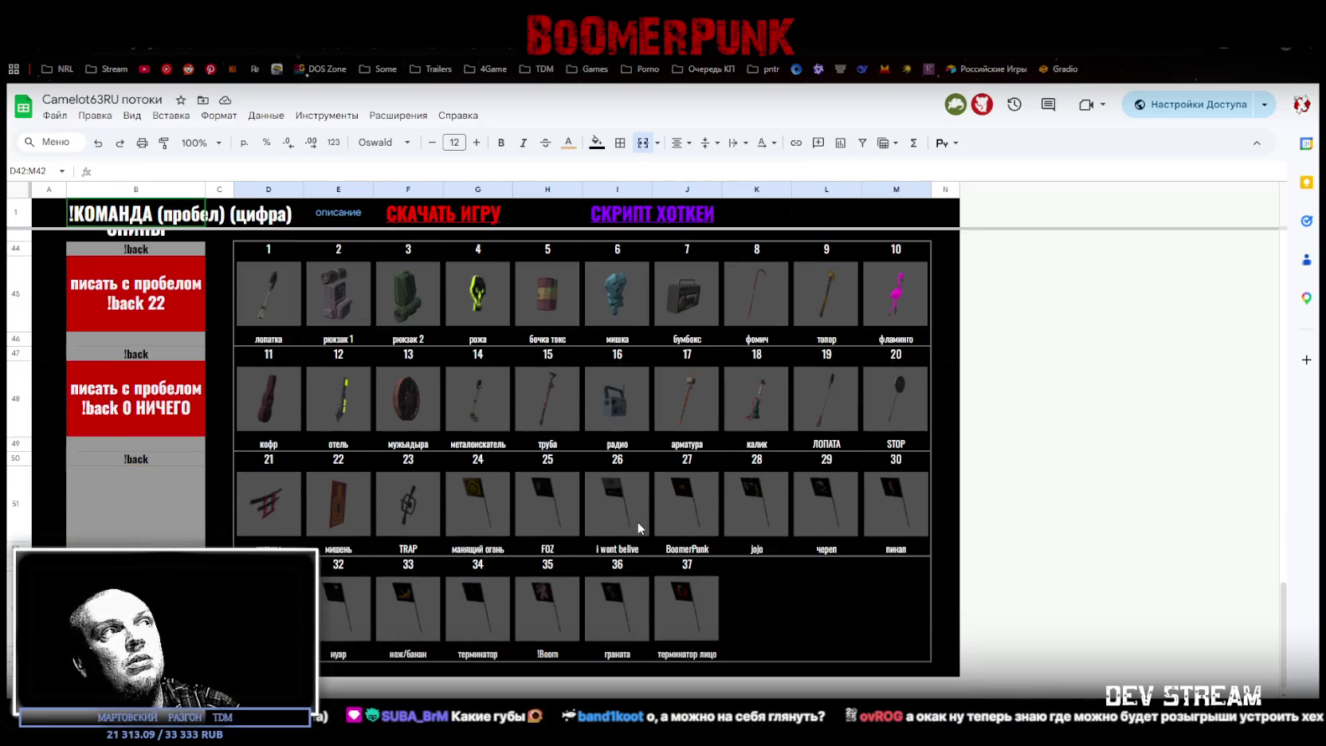
pyautogui.scroll(10, 414, 510)
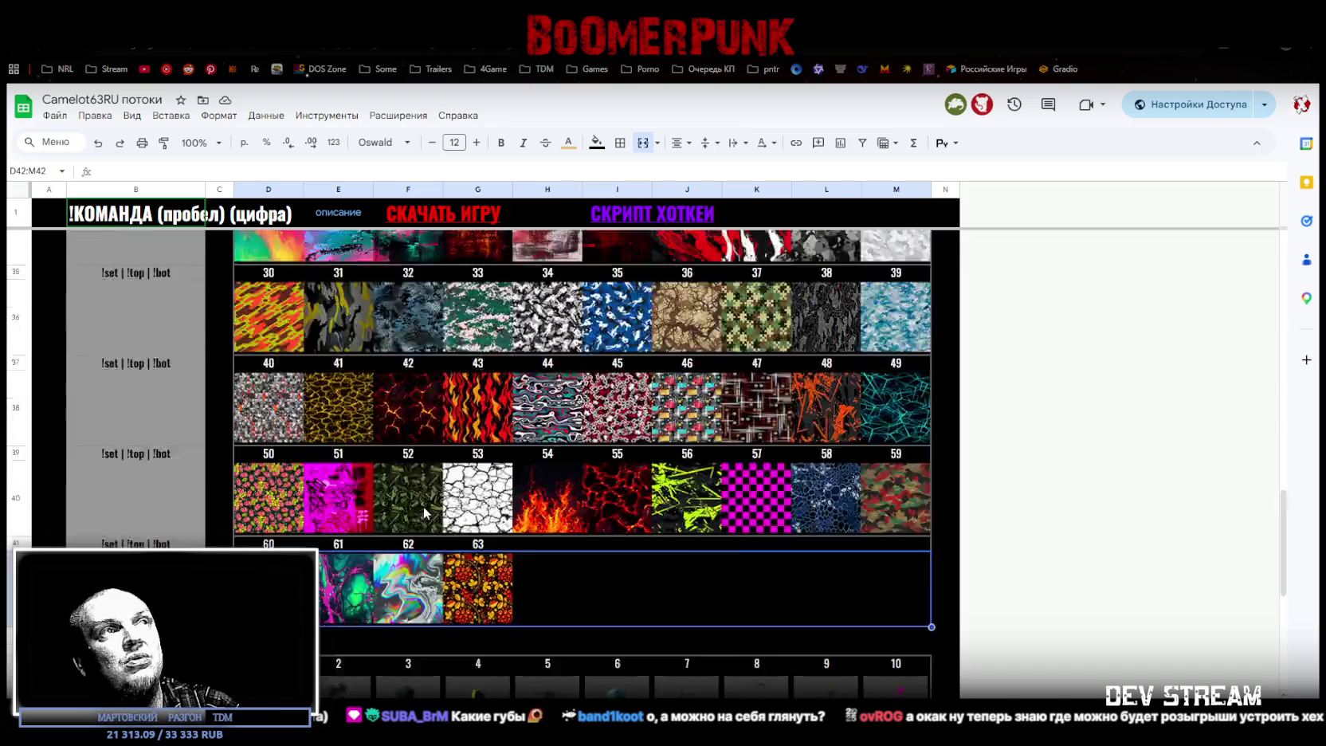
pyautogui.scroll(5, 419, 494)
pyautogui.scroll(-10, 409, 489)
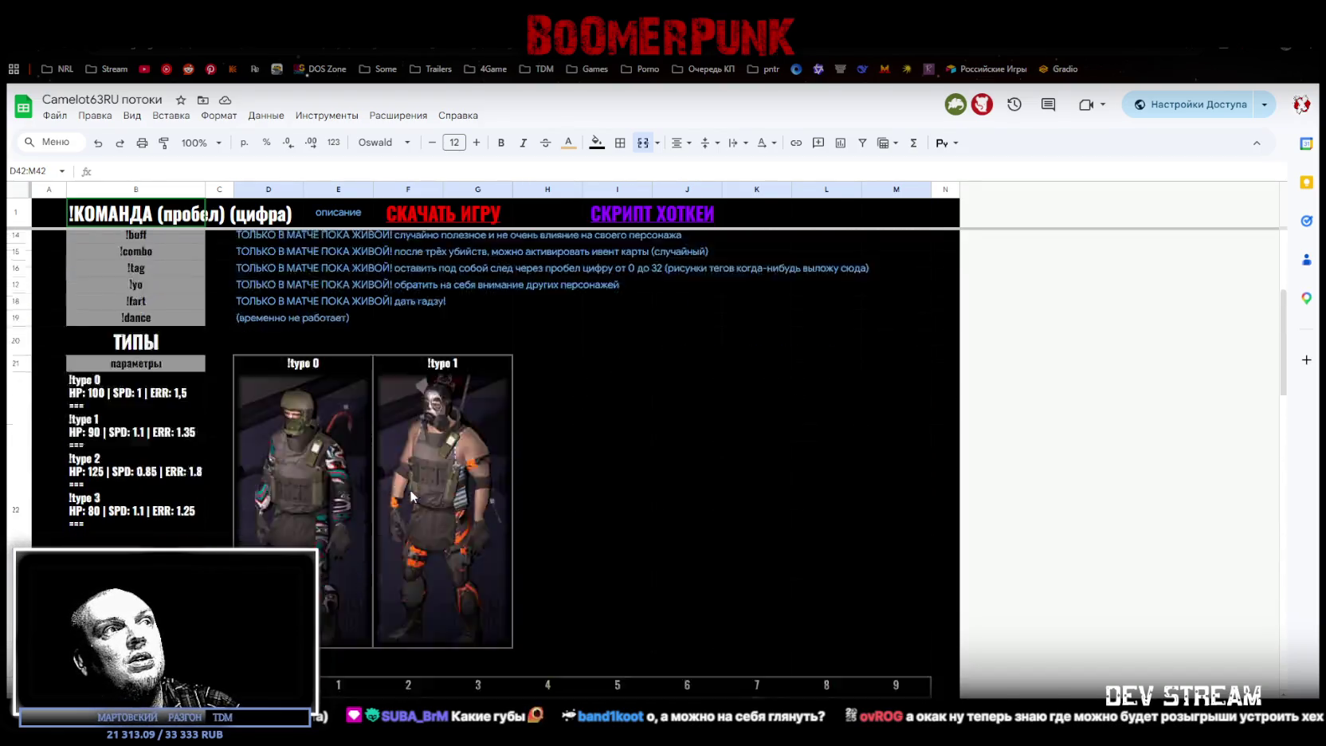
pyautogui.scroll(10, 404, 487)
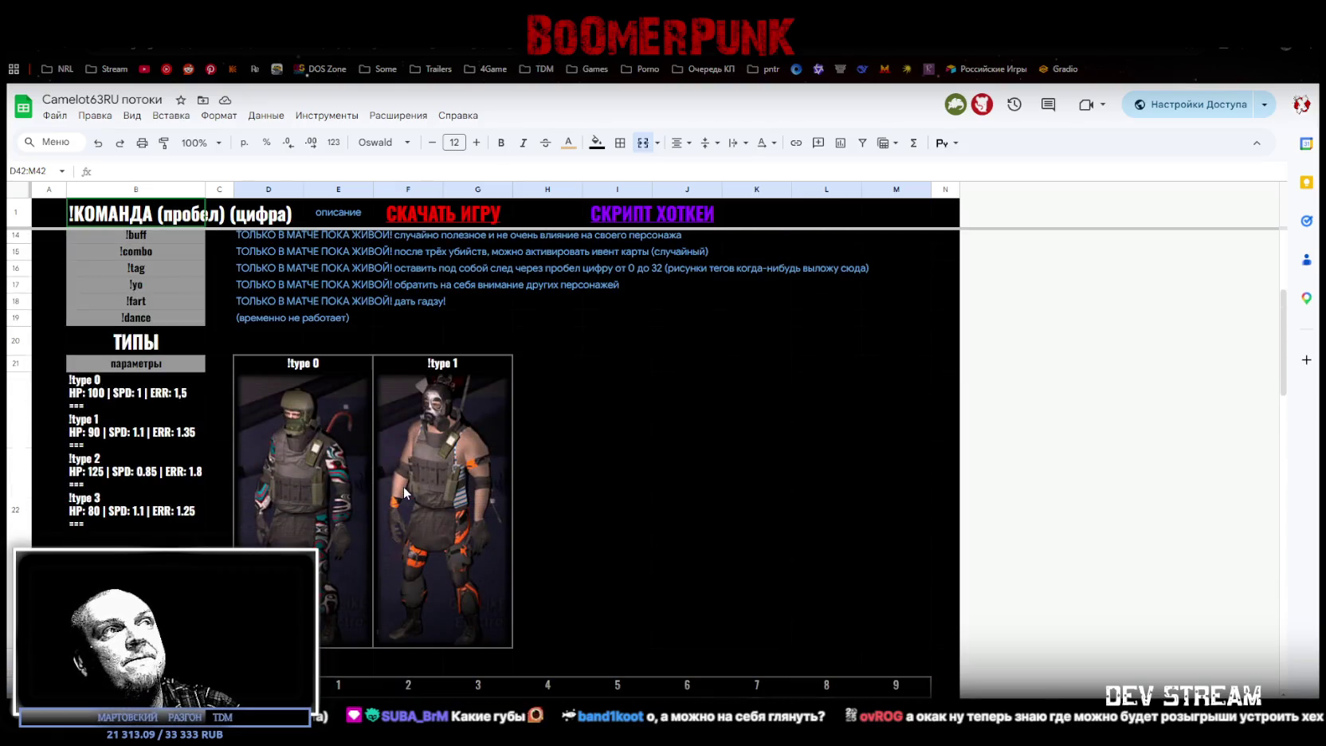
pyautogui.scroll(3, 404, 486)
pyautogui.scroll(2, 403, 491)
pyautogui.scroll(-2, 401, 484)
pyautogui.scroll(2, 402, 484)
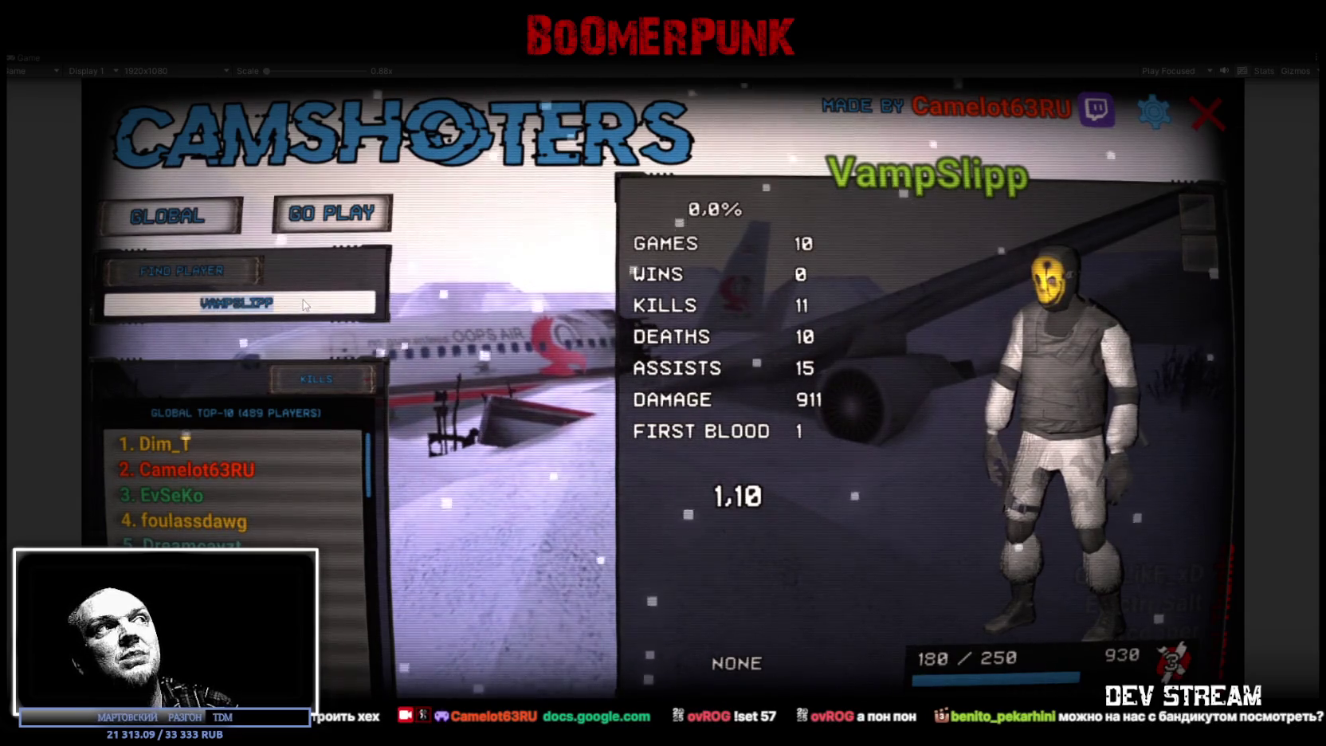
# - Search a pasted player name, rotate their pink checkered character, and show the tournament ranking
pyautogui.hotkey('ctrl', 'v')
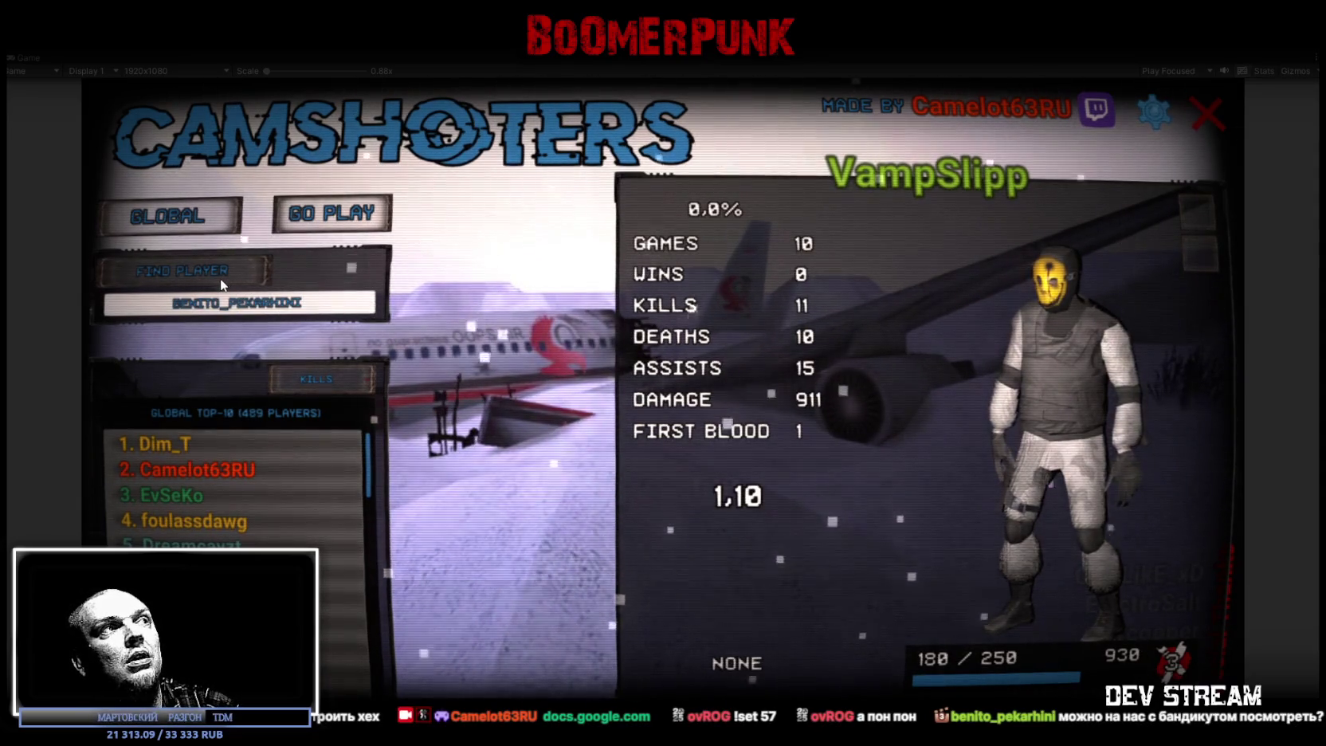
pyautogui.click(221, 278)
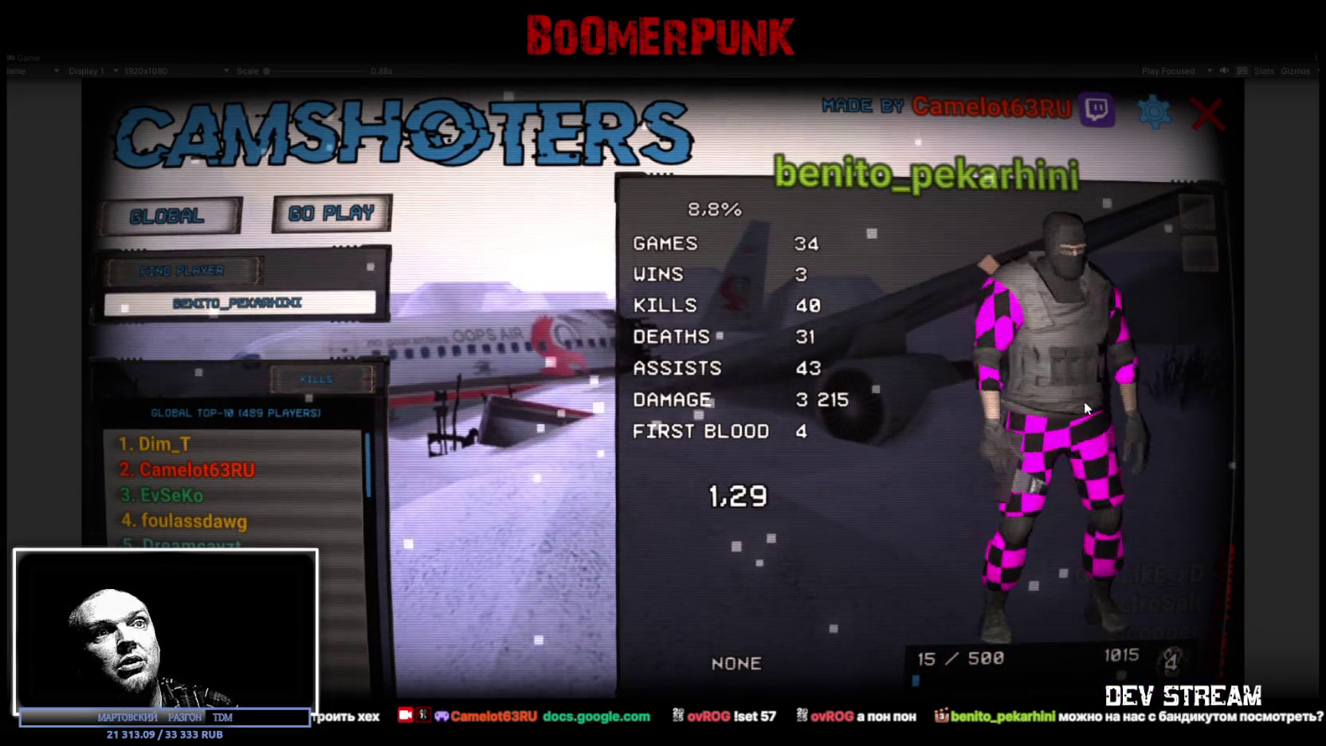
pyautogui.moveTo(1160, 359)
pyautogui.mouseDown()
pyautogui.moveTo(1088, 322)
pyautogui.moveTo(1080, 344)
pyautogui.mouseUp()
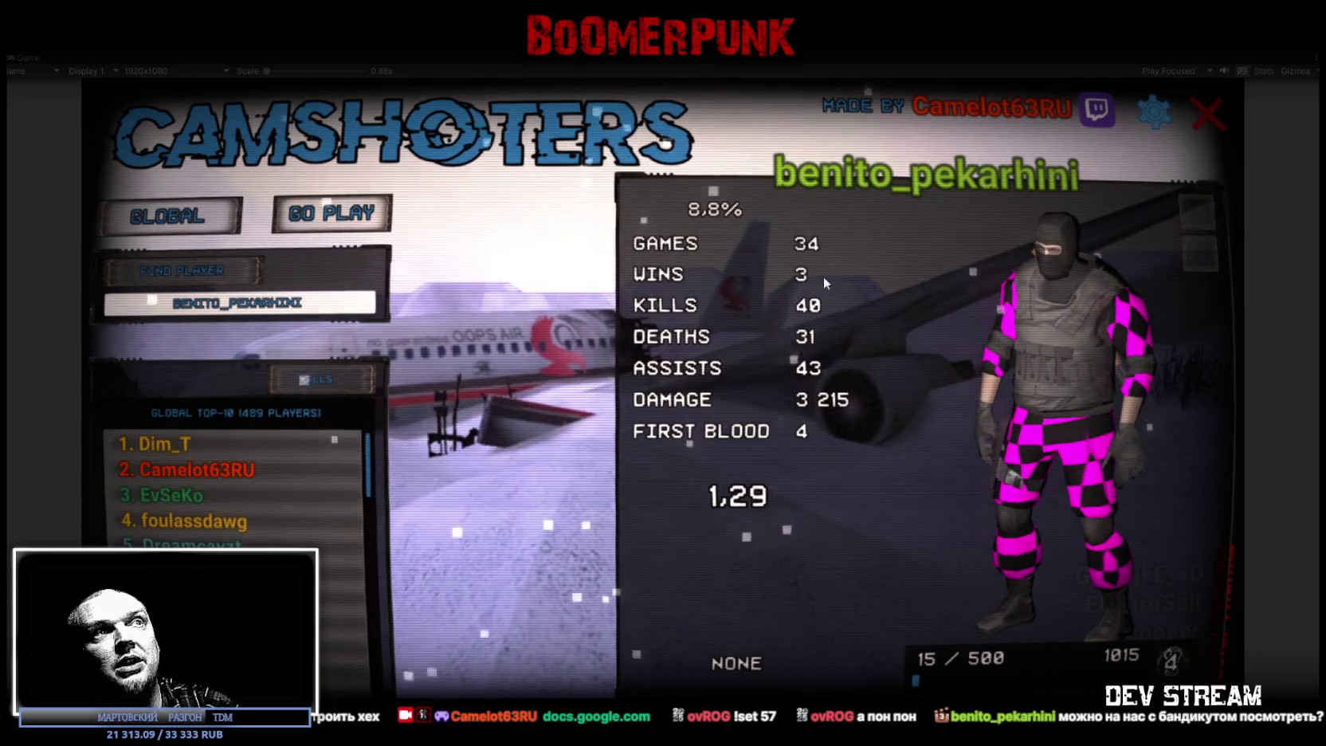
pyautogui.click(171, 216)
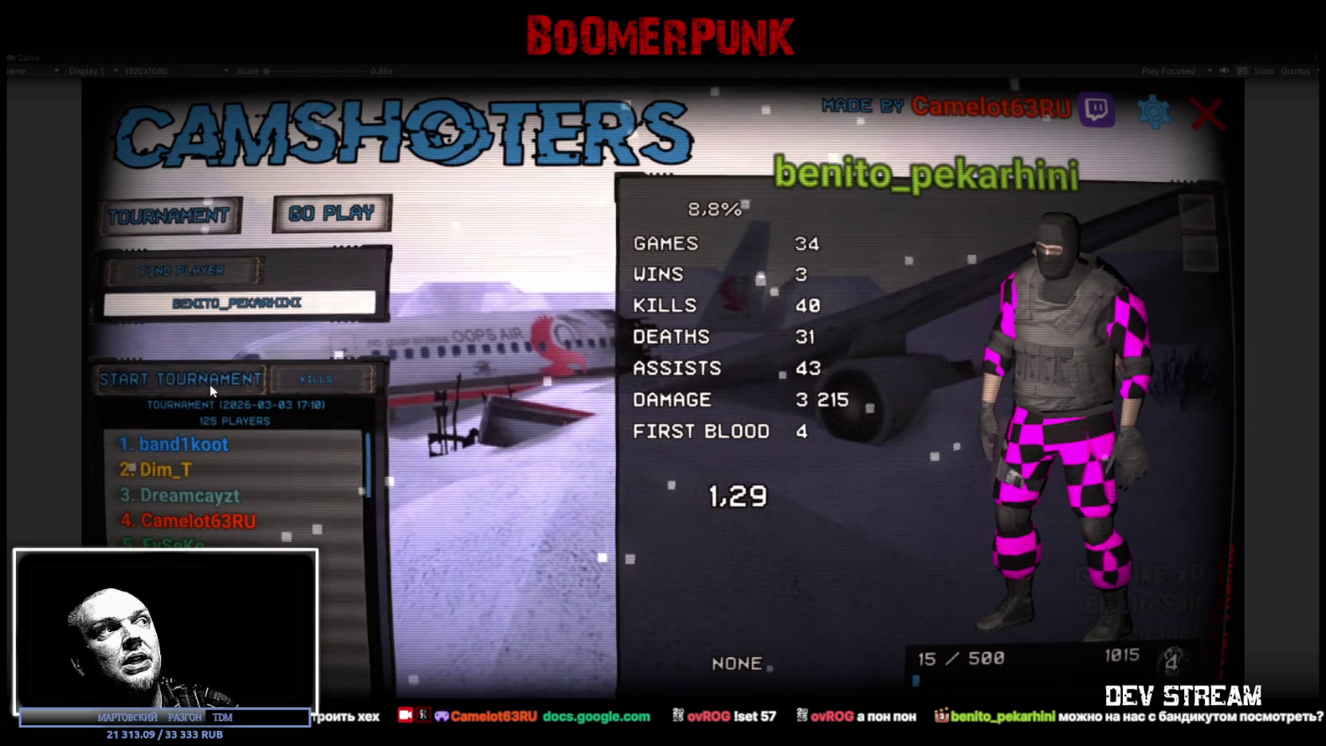
# - Scroll the tournament leaderboard, sort it by WIN RATE, then return to GLOBAL
pyautogui.scroll(-10, 300, 518)
pyautogui.scroll(10, 271, 494)
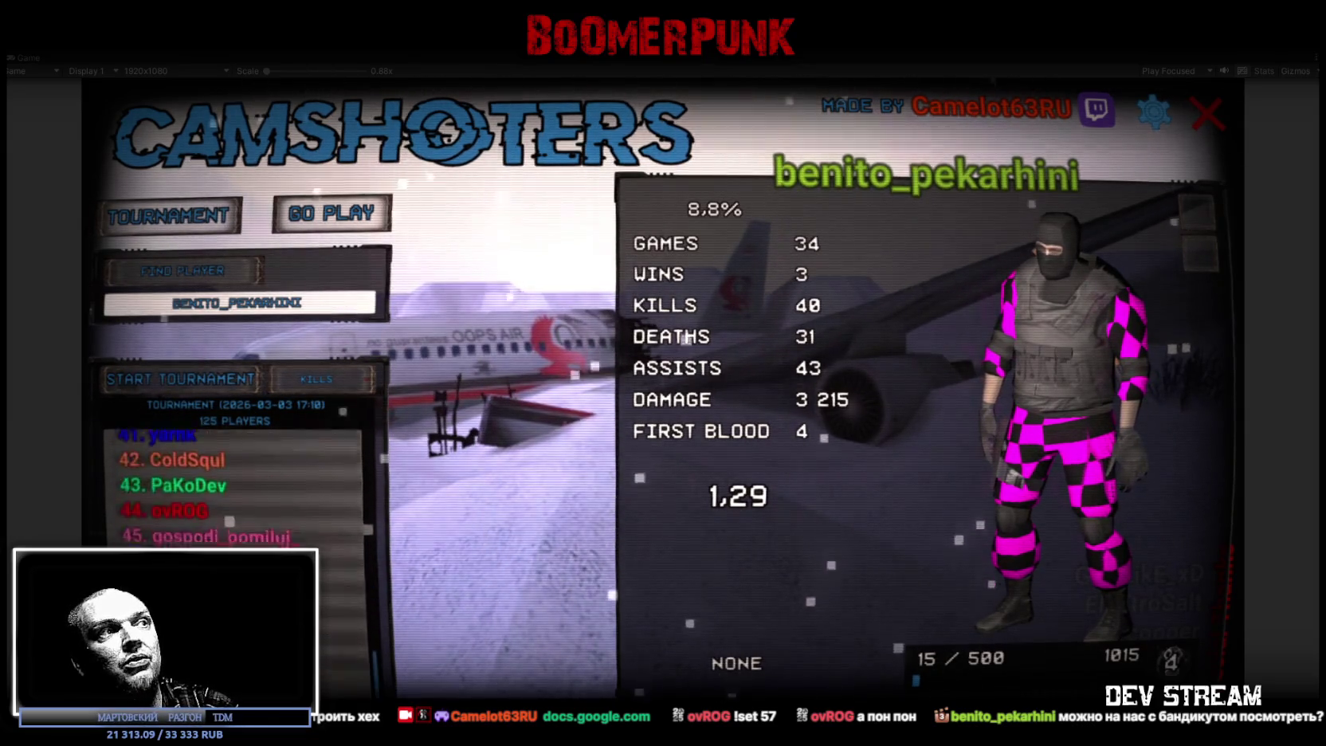
pyautogui.click(368, 381)
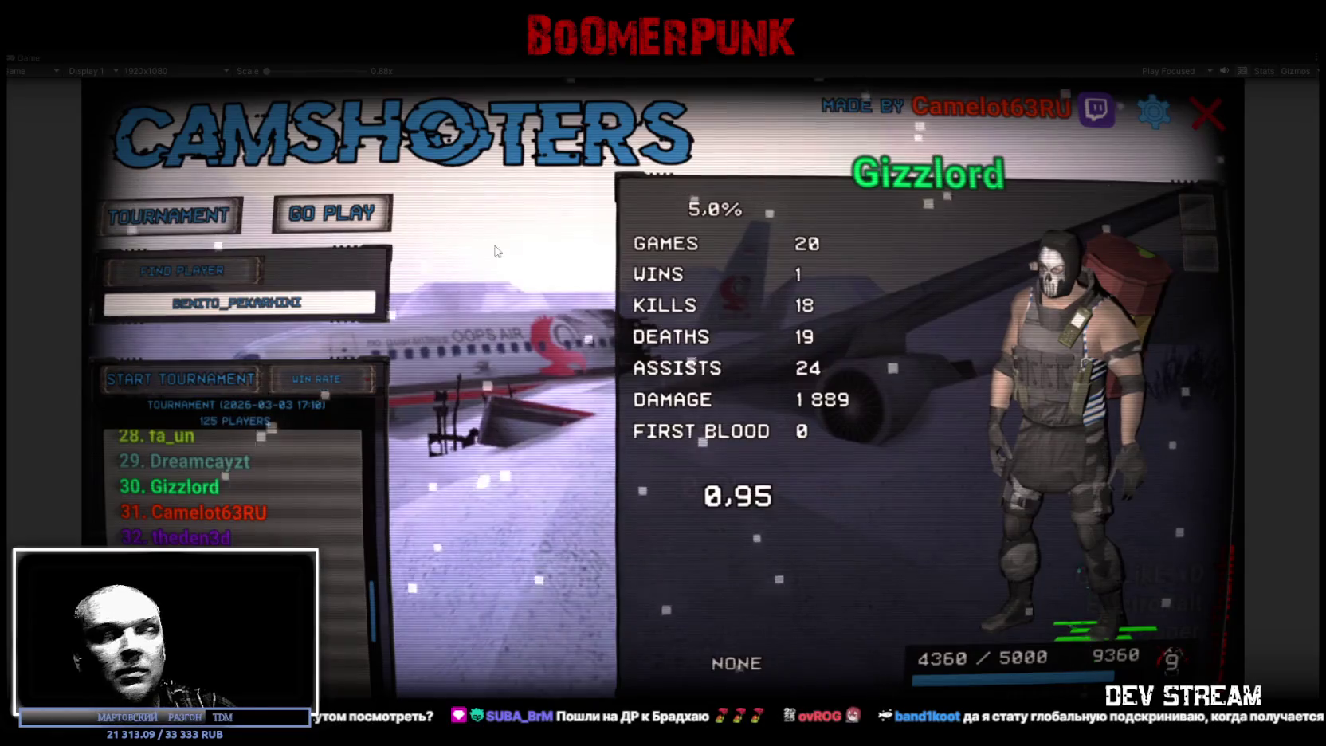
pyautogui.scroll(5, 239, 486)
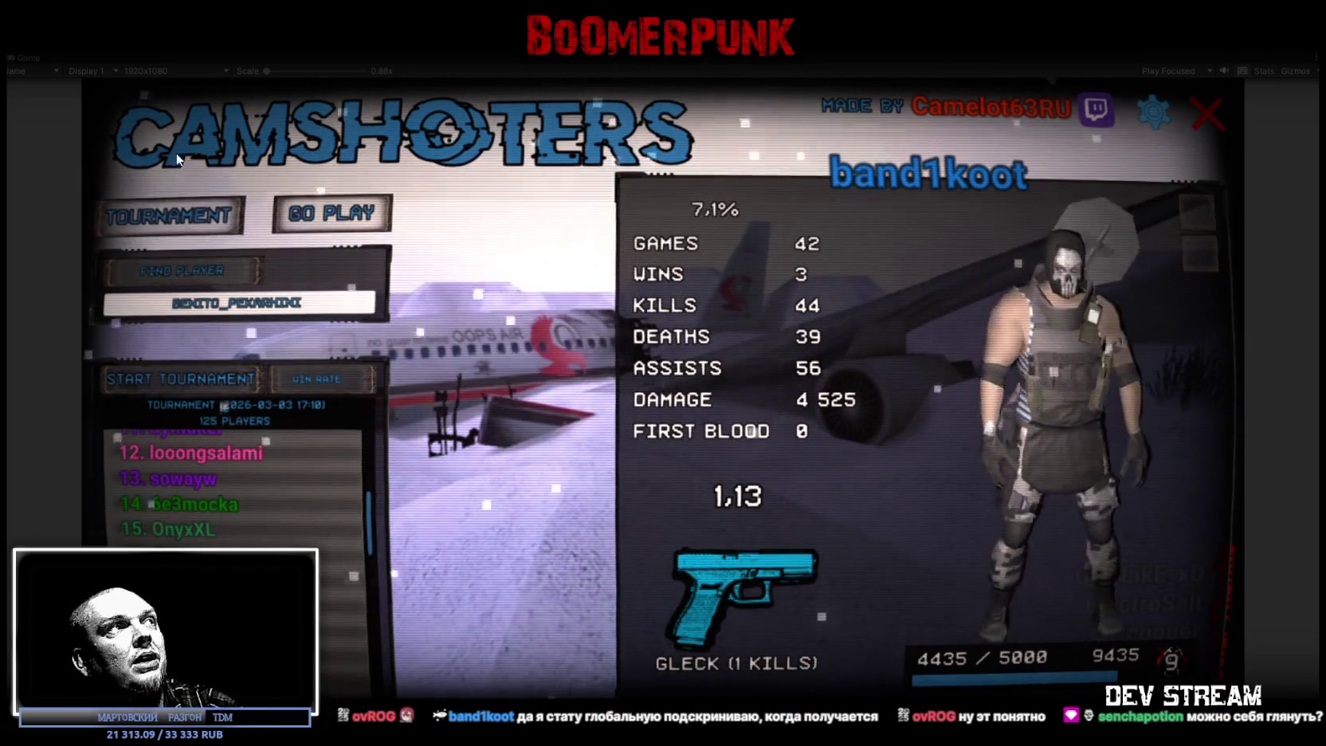
pyautogui.click(147, 212)
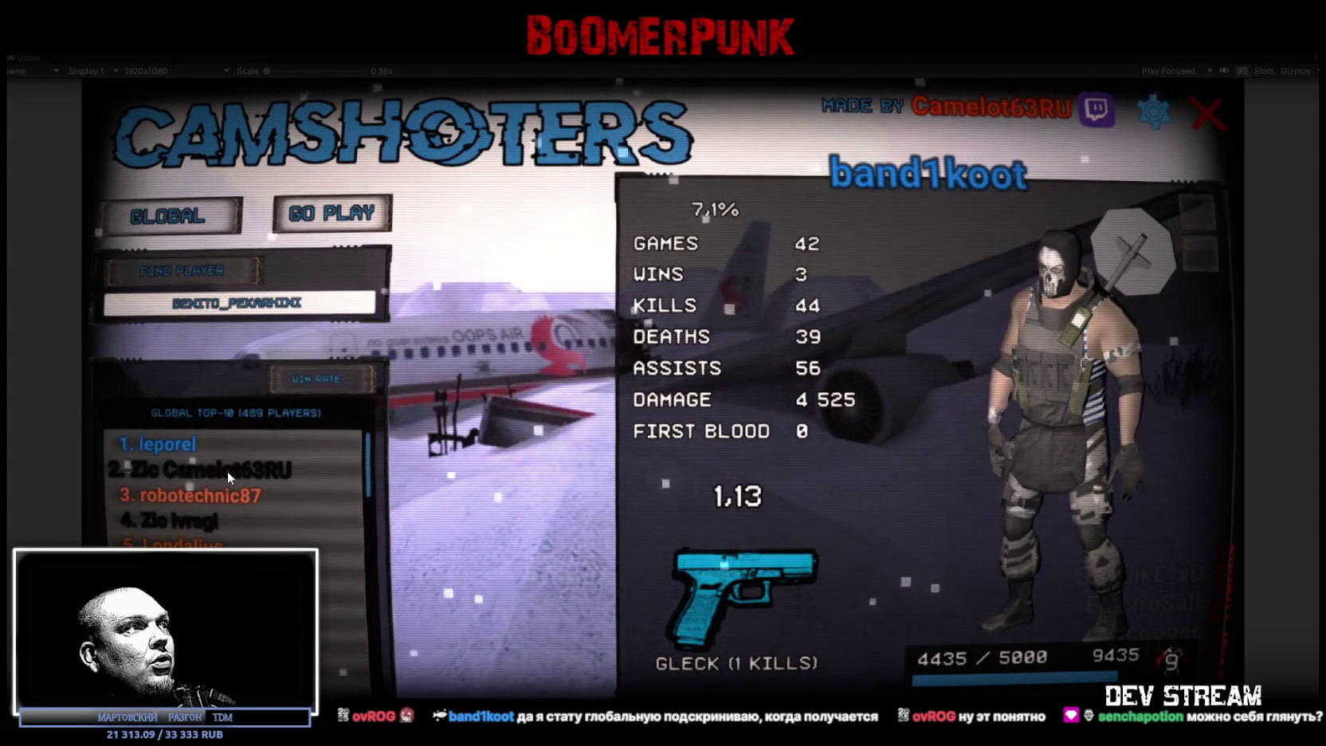
# - Open the second-ranked player's profile and scroll through the global leaderboard
pyautogui.click(255, 469)
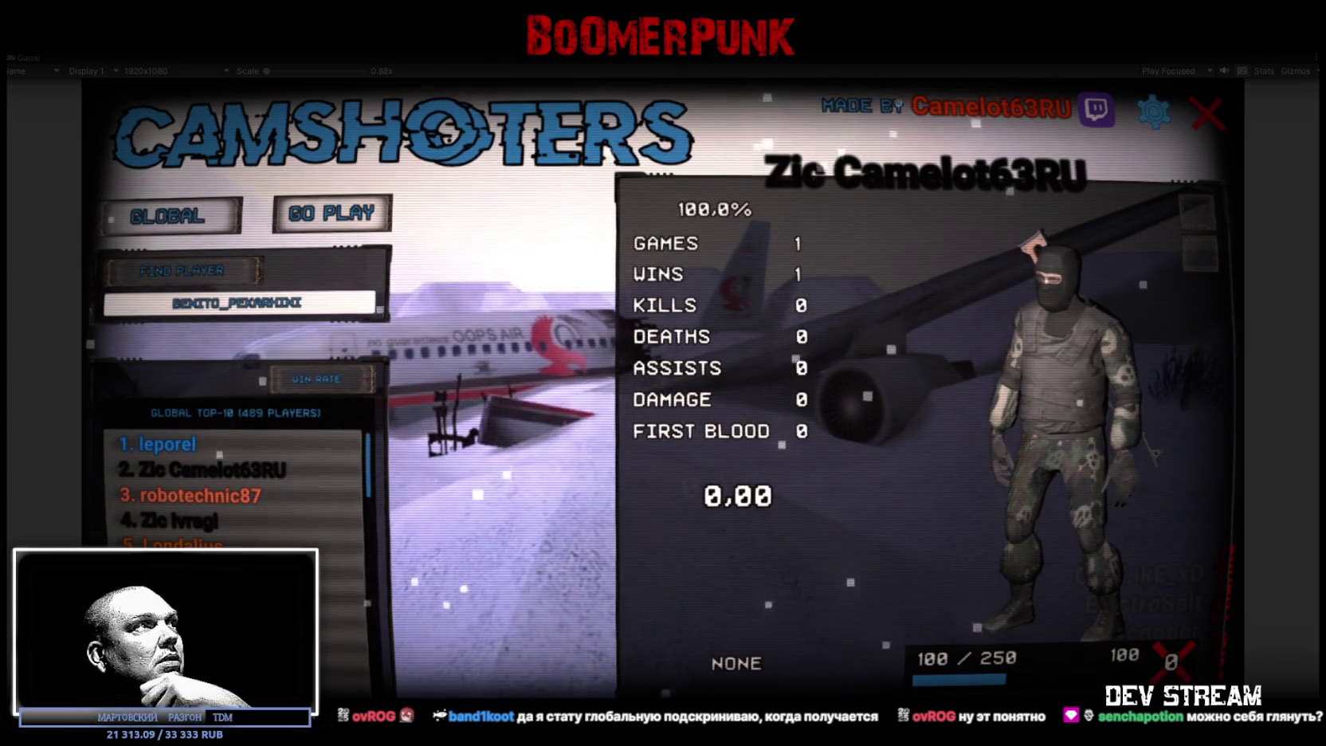
pyautogui.click(255, 471)
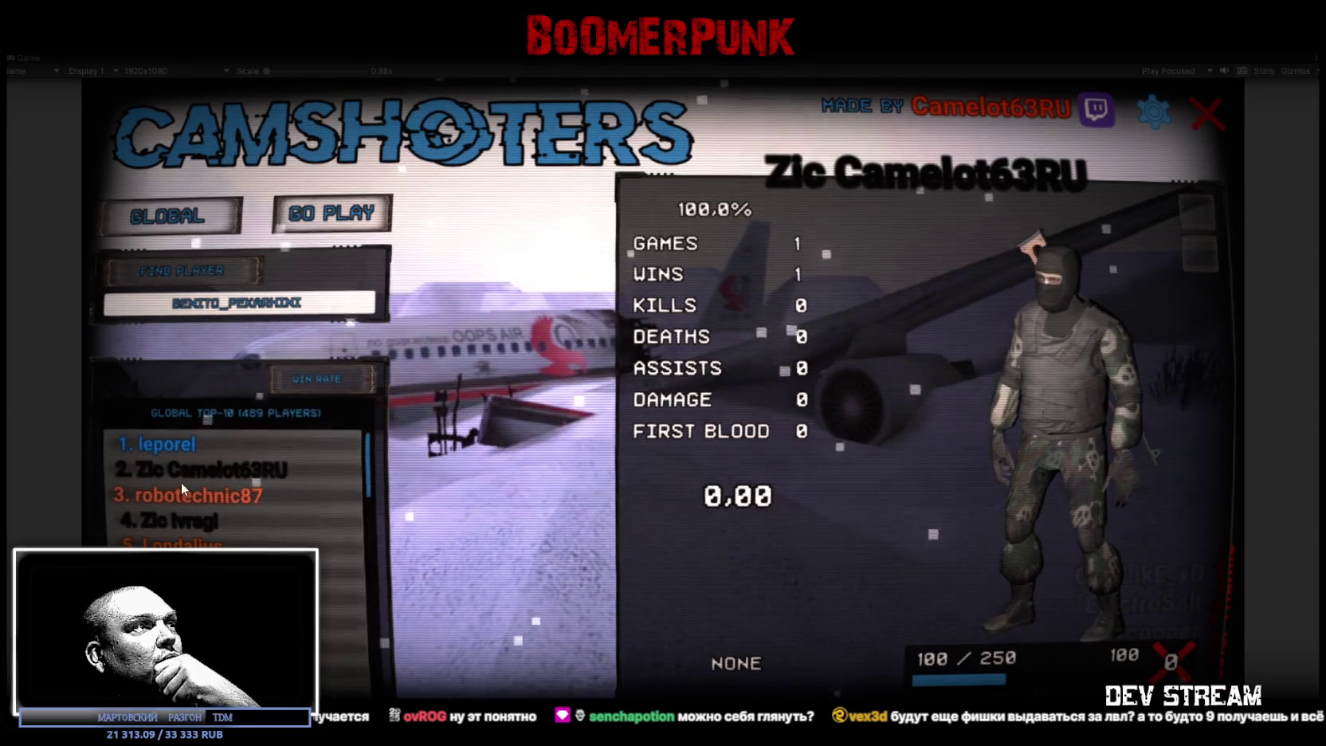
pyautogui.click(189, 464)
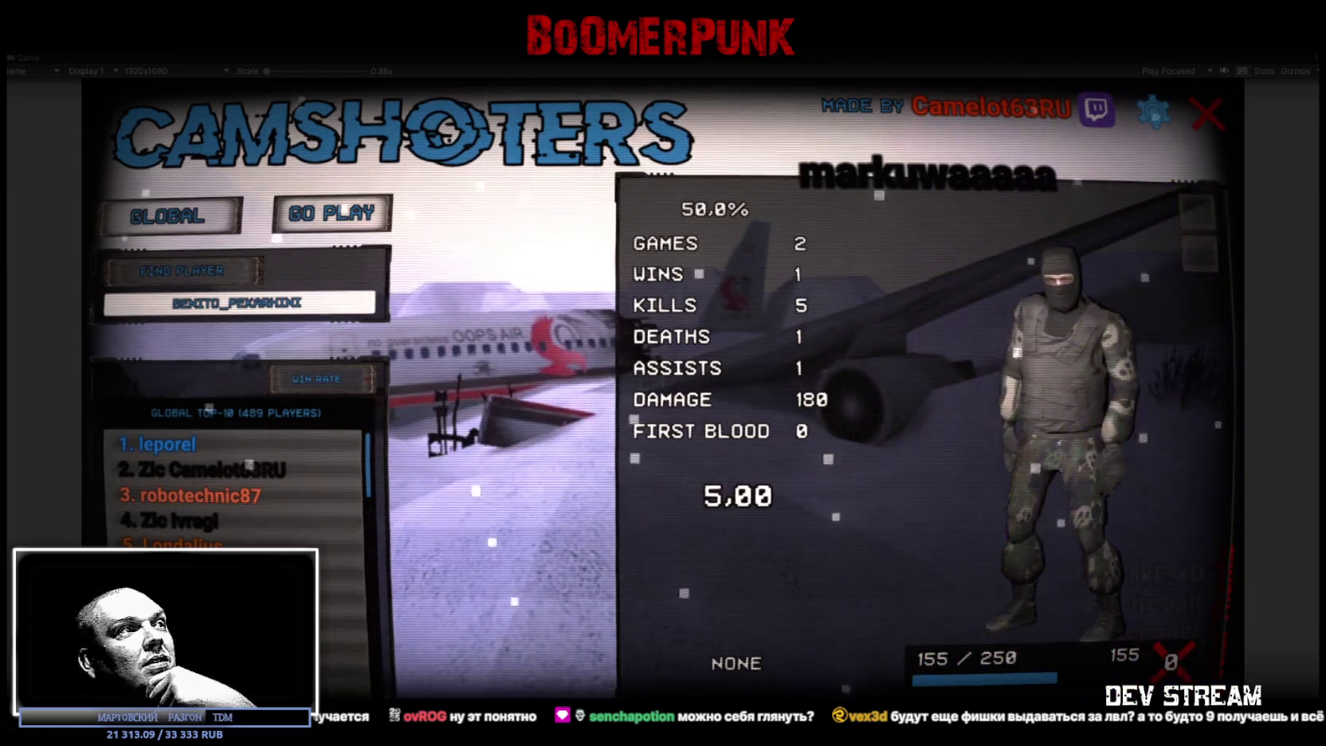
pyautogui.scroll(-1, 235, 487)
pyautogui.scroll(-3, 235, 486)
pyautogui.scroll(-3, 235, 487)
pyautogui.scroll(8, 235, 486)
# - Sort by KILLS and view the third, first, fourth and fifth players' profiles
pyautogui.click(319, 401)
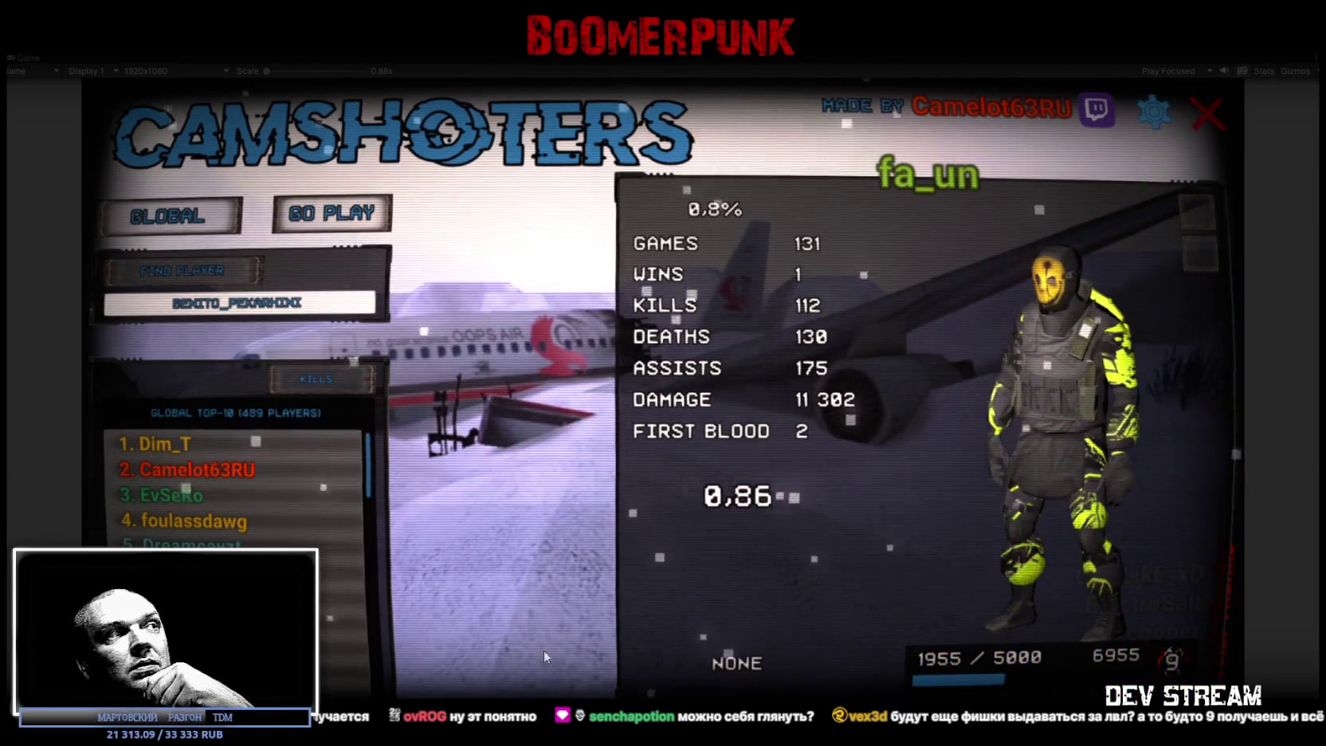
pyautogui.click(181, 492)
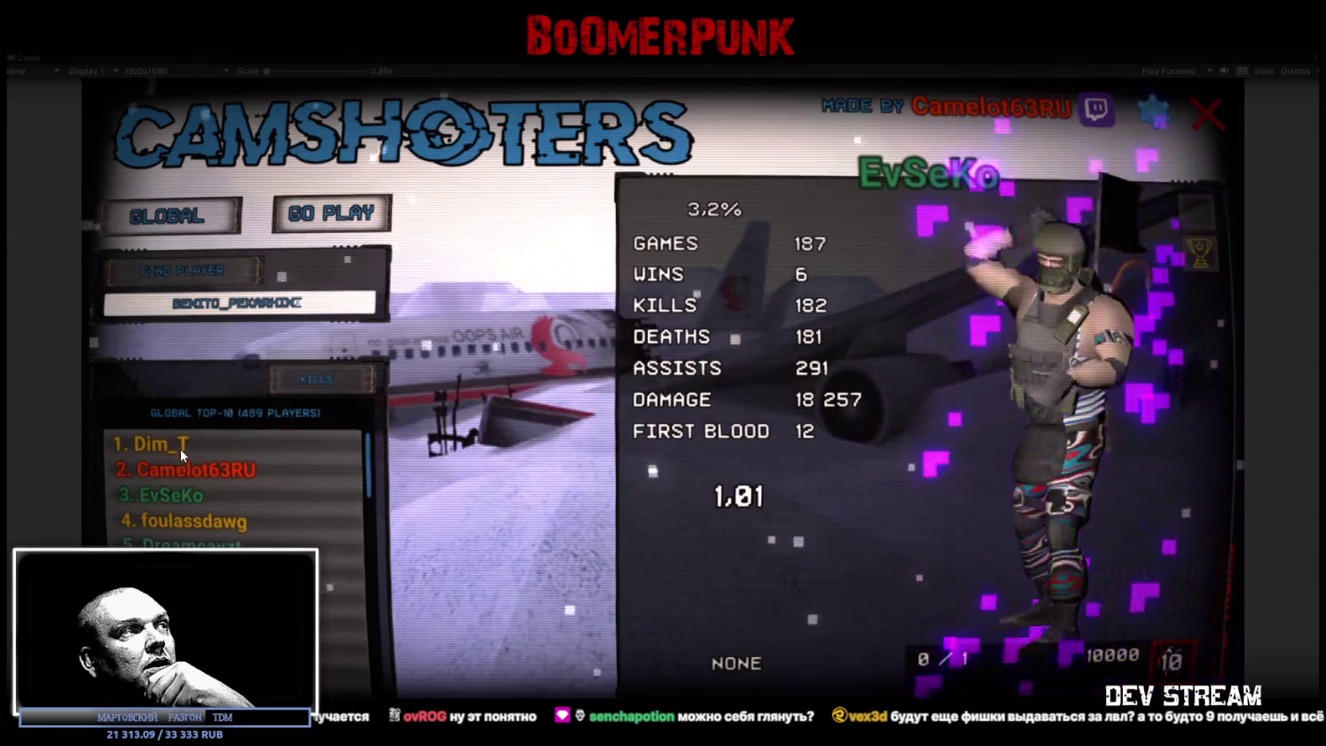
pyautogui.click(176, 446)
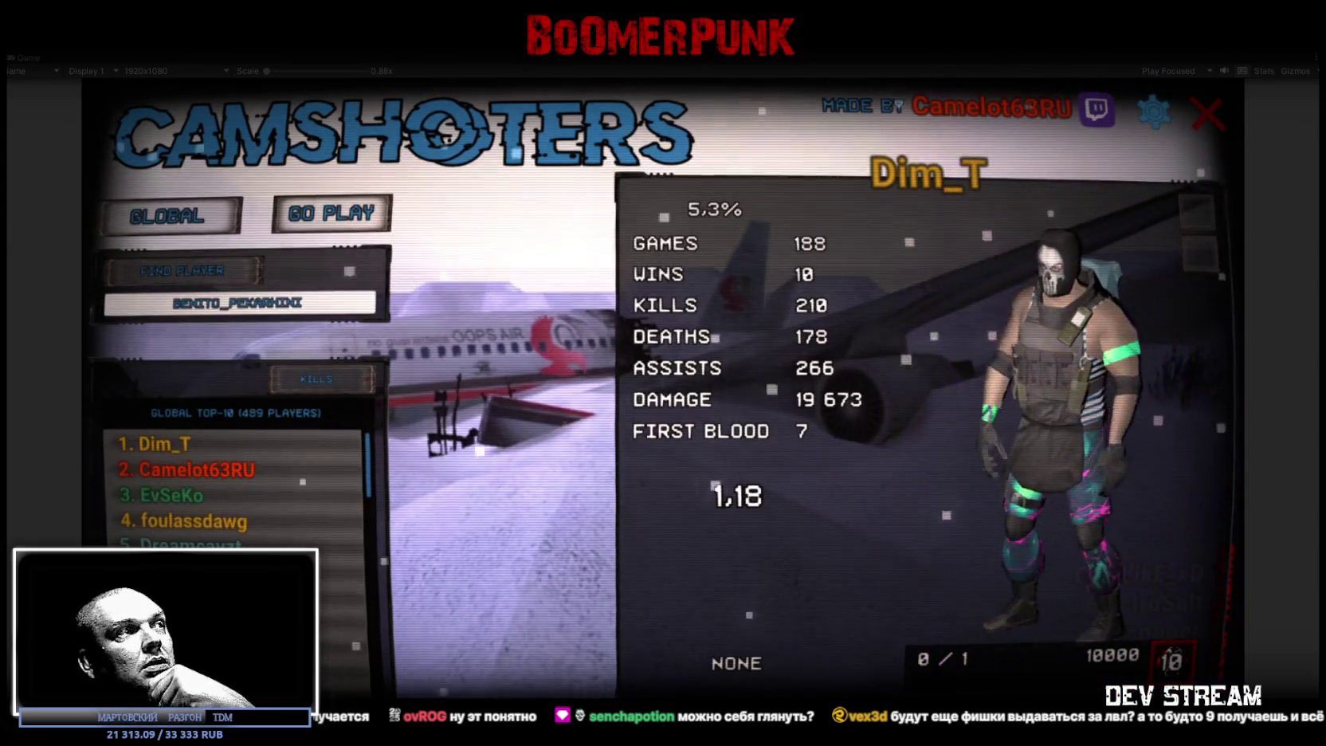
pyautogui.click(203, 520)
pyautogui.click(187, 545)
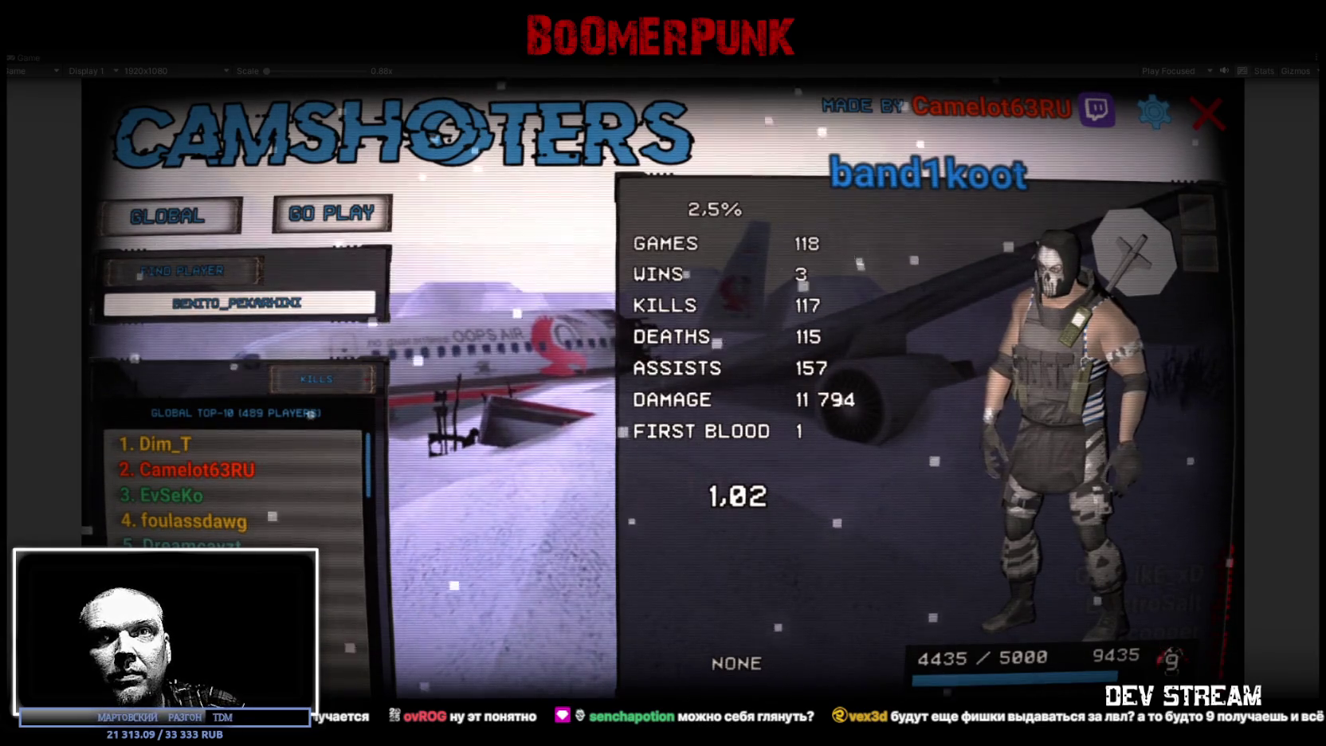
pyautogui.click(351, 307)
pyautogui.write('ovrog')
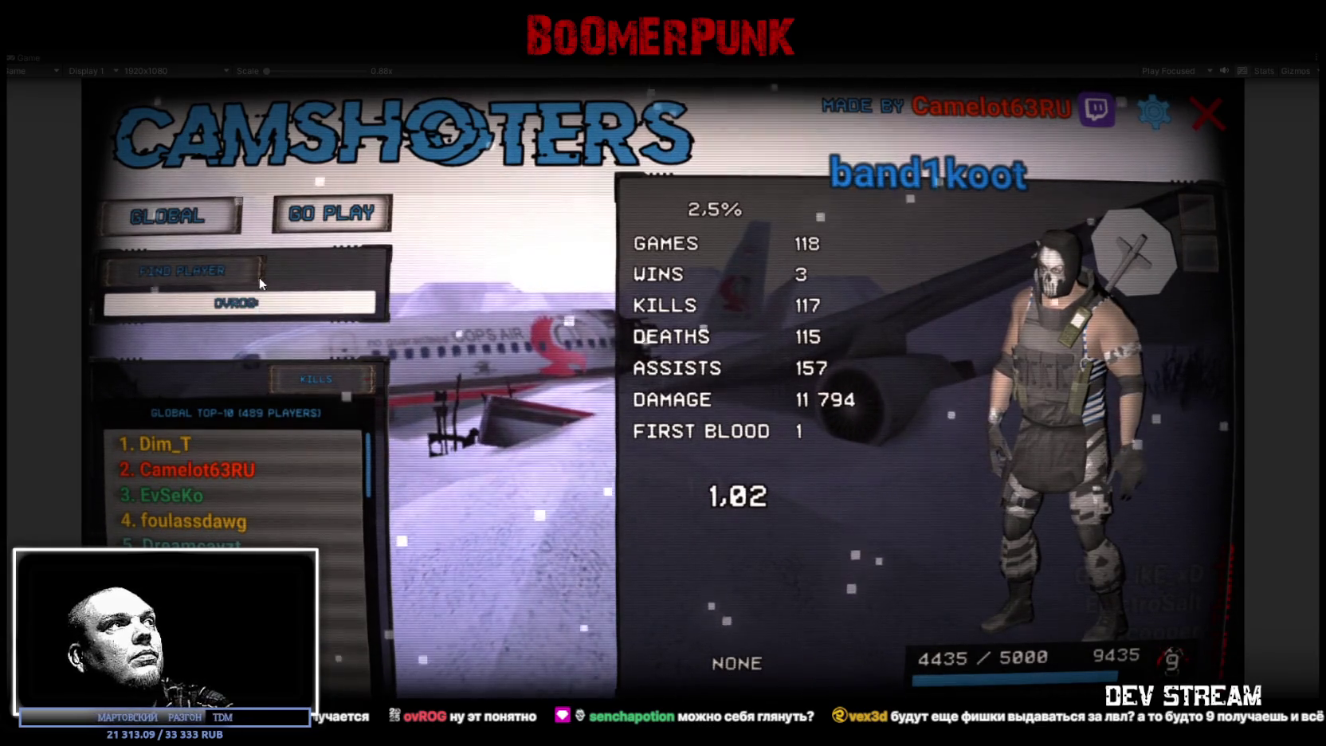
pyautogui.click(189, 270)
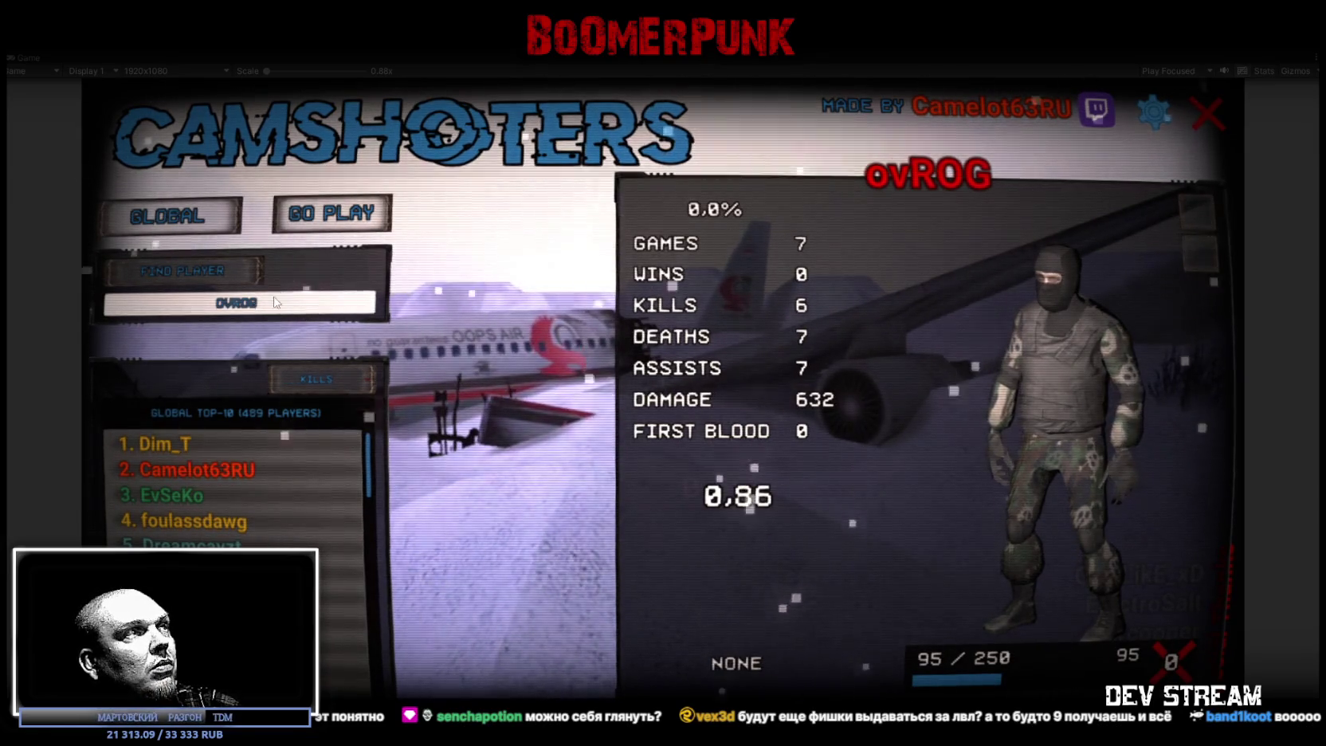
# - Load senchapotion's stats, rotate the character model and show its trophy
pyautogui.write('senchapotion')
pyautogui.click(178, 269)
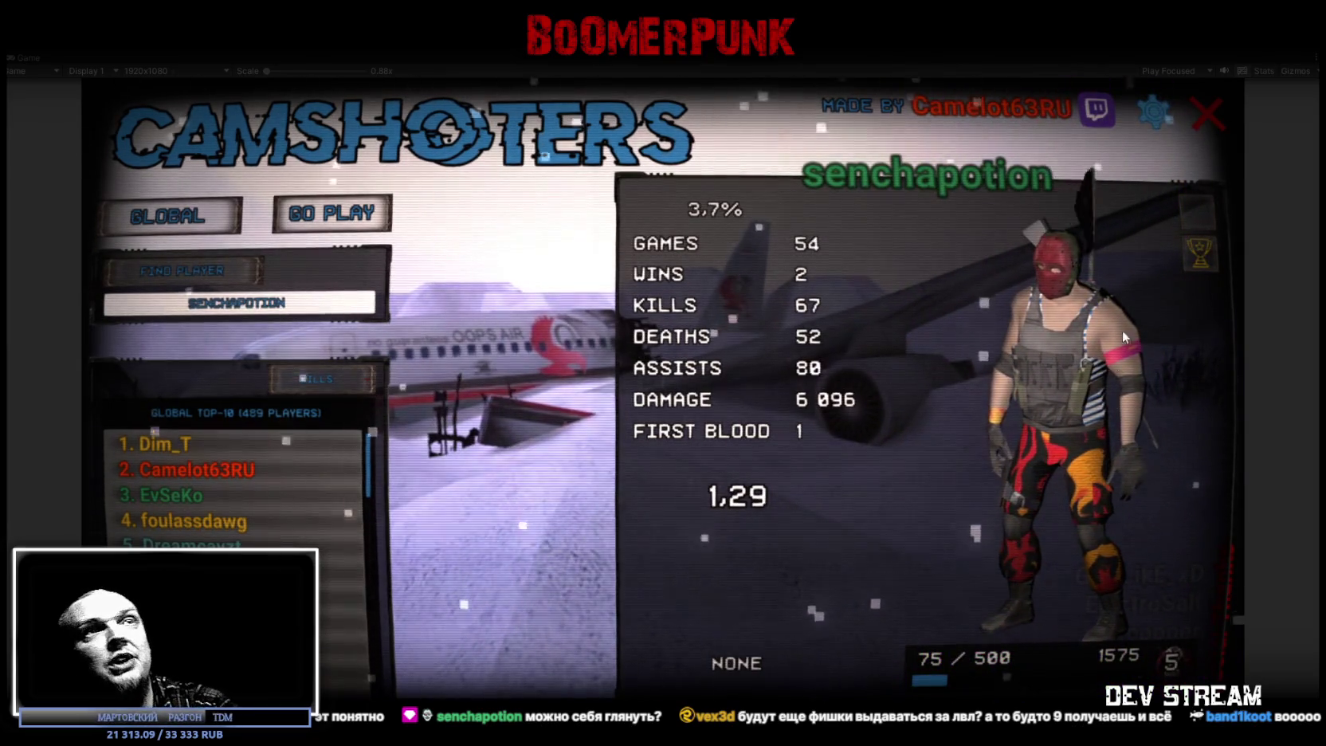
pyautogui.moveTo(1099, 360)
pyautogui.mouseDown()
pyautogui.moveTo(1163, 373)
pyautogui.moveTo(1284, 338)
pyautogui.moveTo(1214, 228)
pyautogui.mouseUp()
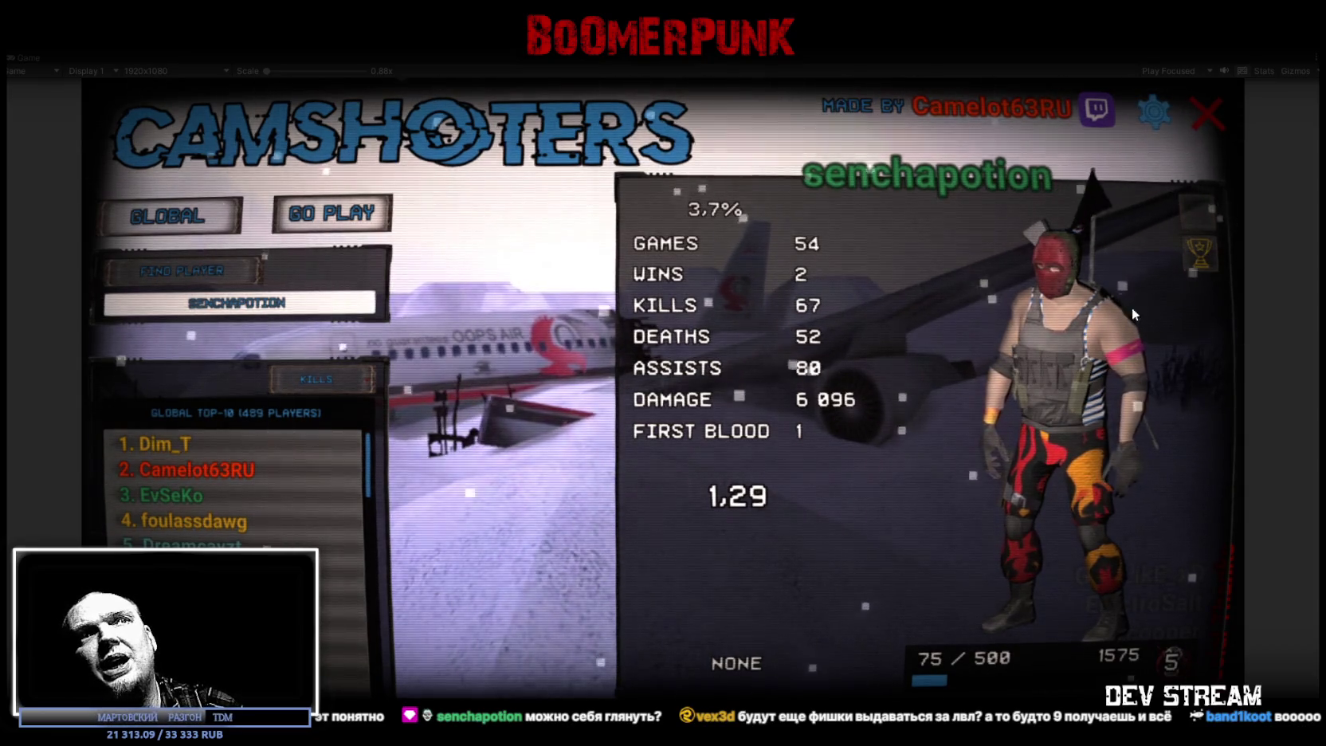
pyautogui.click(1212, 255)
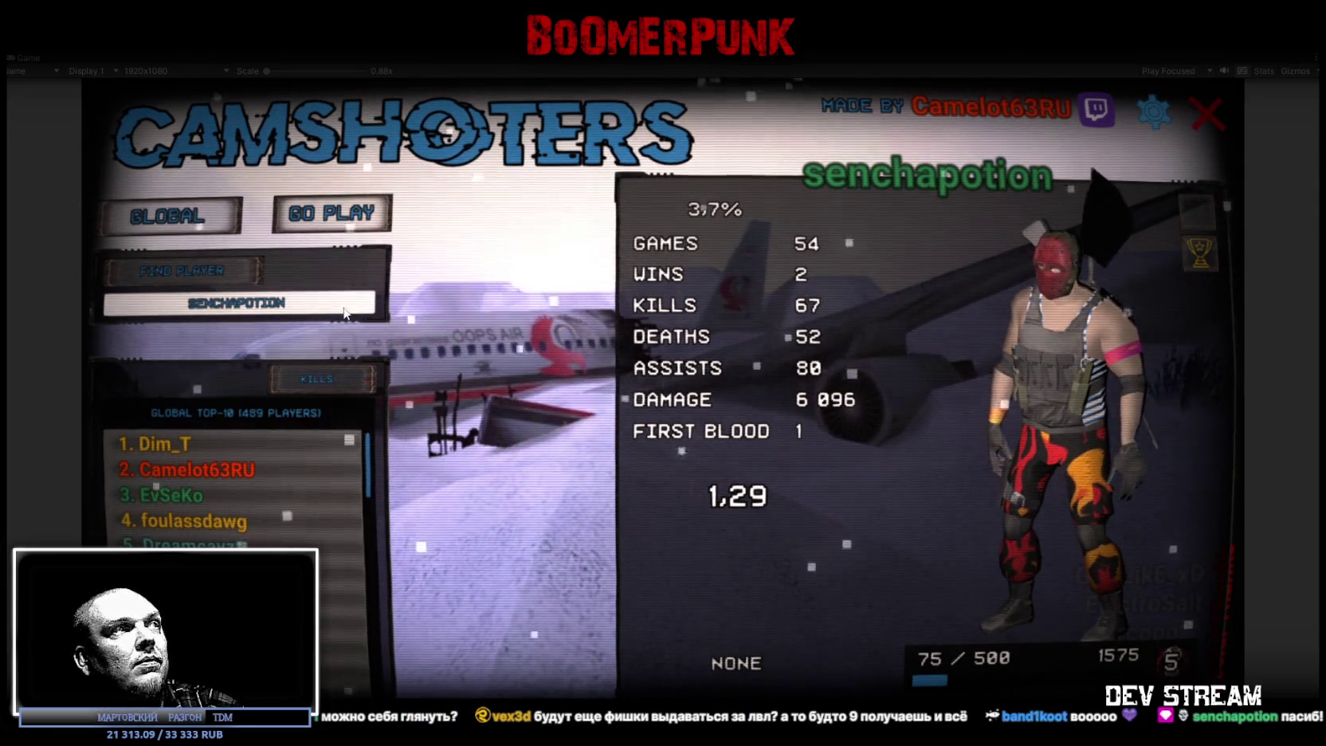
# - Look up vex3d's stats, open a Global Top-10 player, then switch to the Twitch page
pyautogui.write('vex3d')
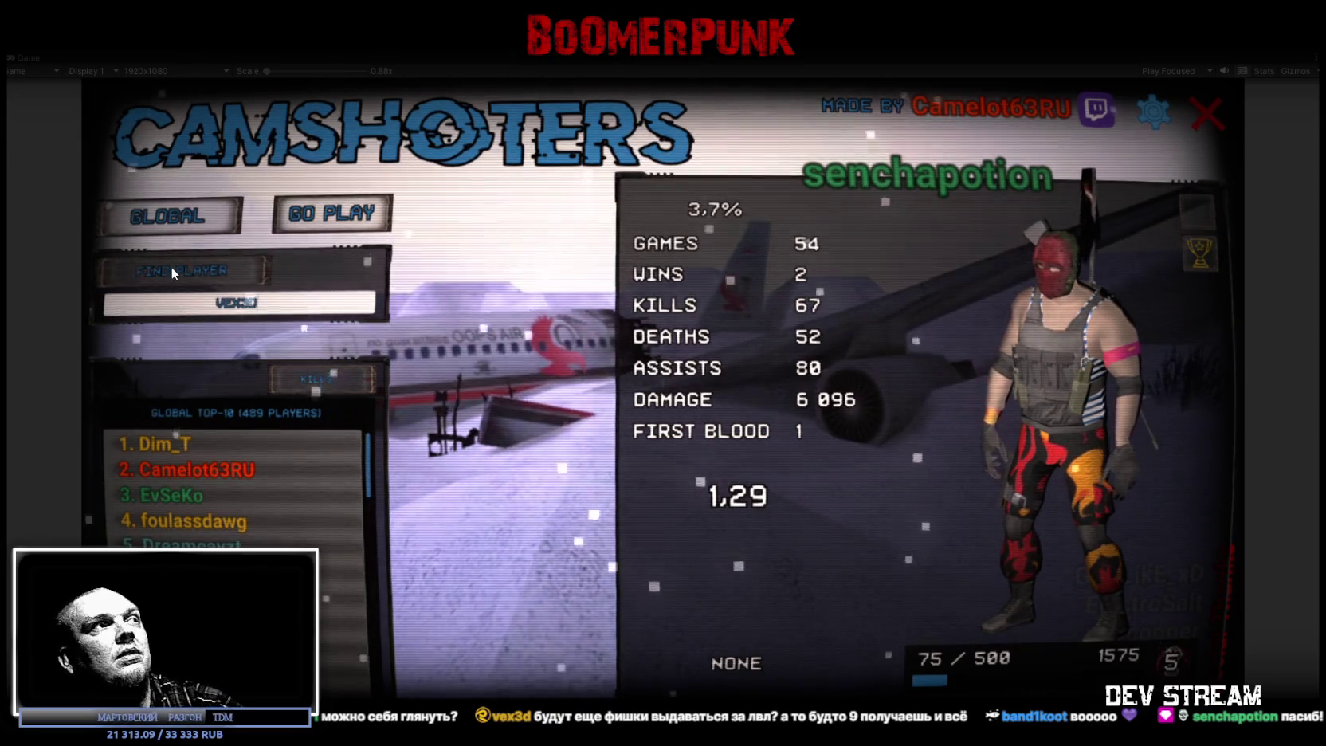
pyautogui.click(192, 283)
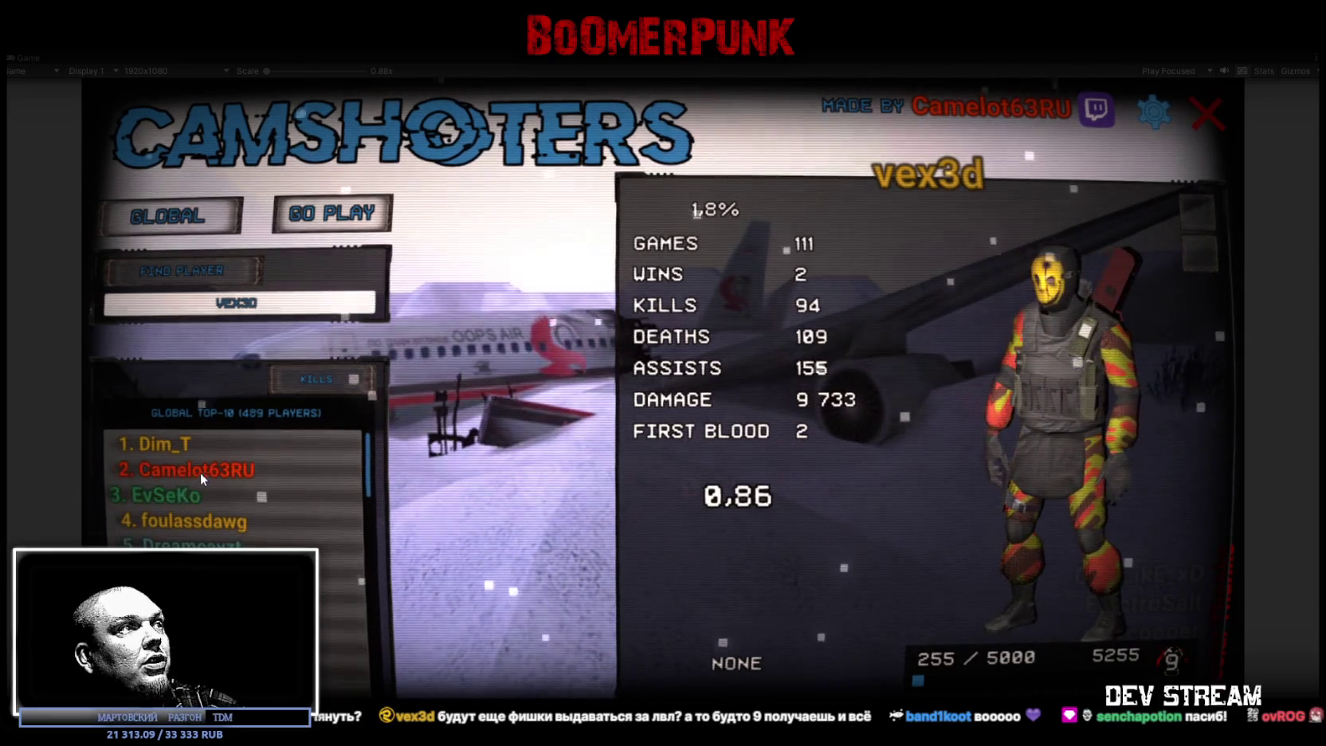
pyautogui.click(170, 498)
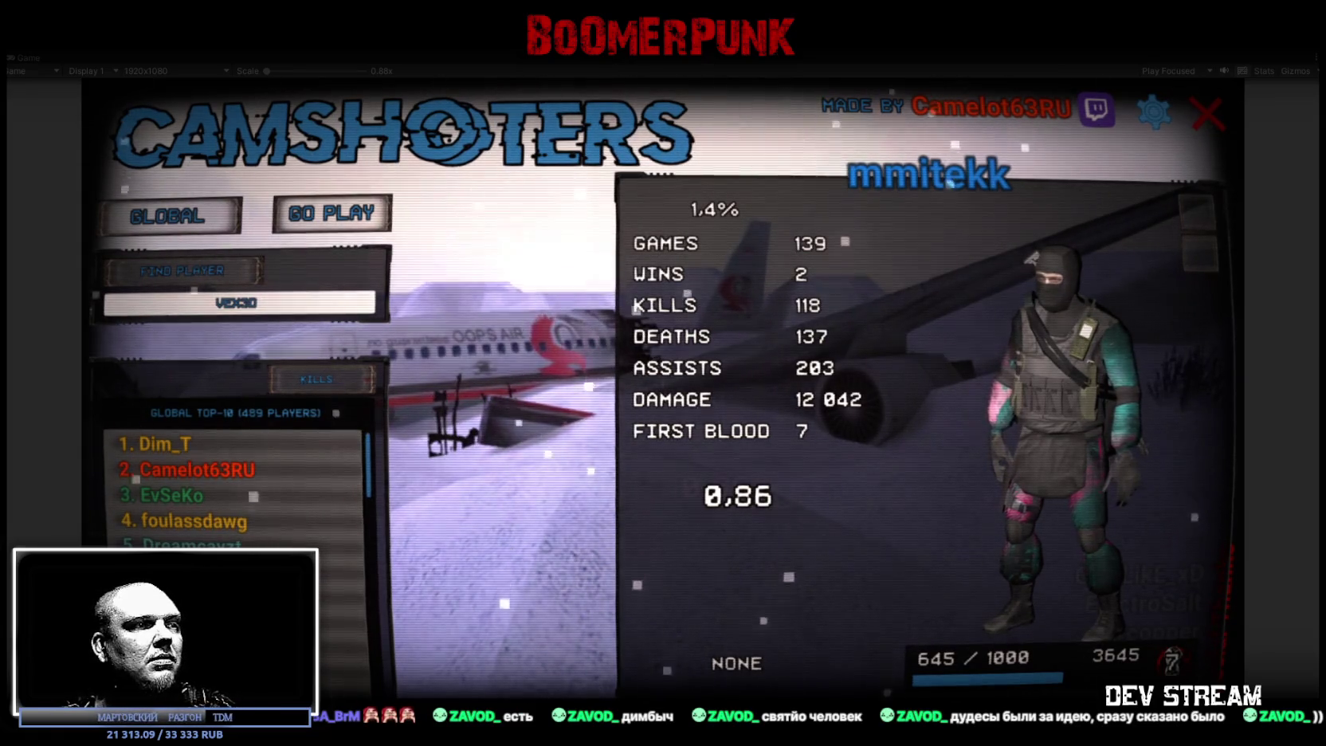
pyautogui.hotkey('alt', 'Tab')
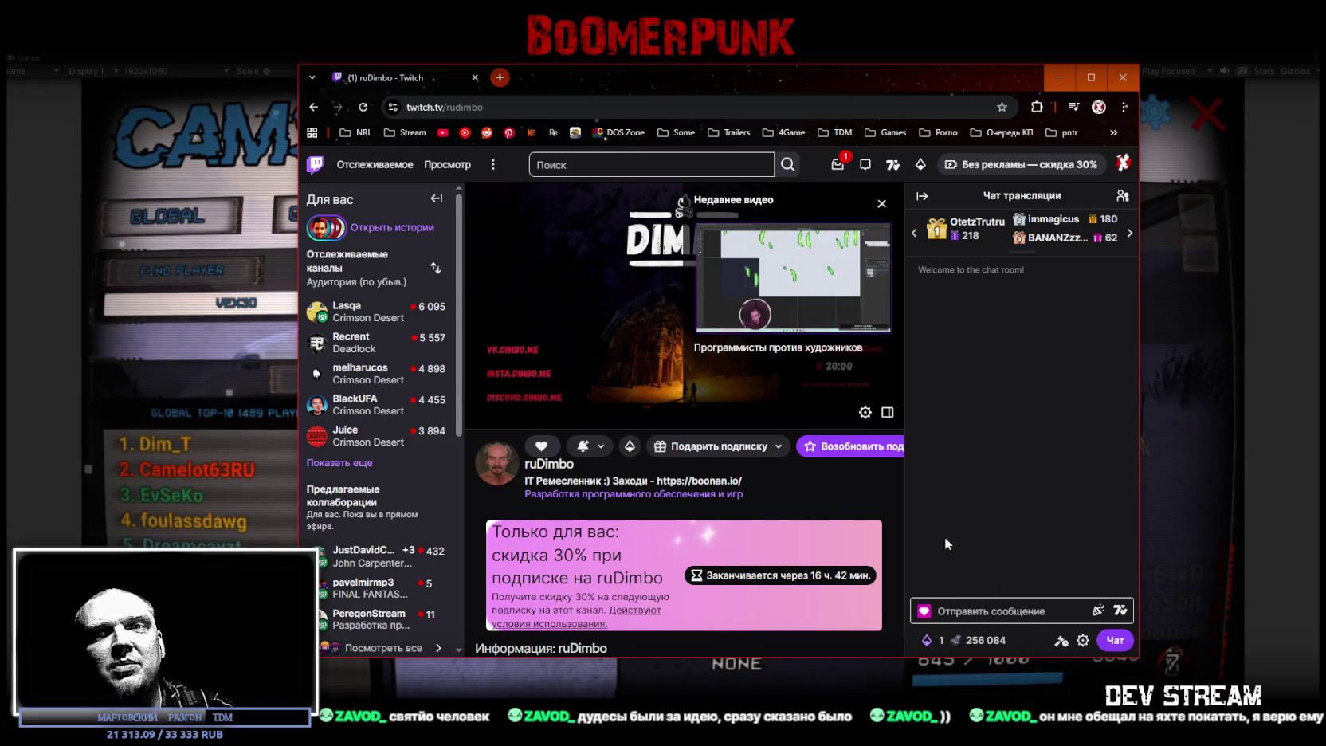
pyautogui.hotkey('alt', 'Tab')
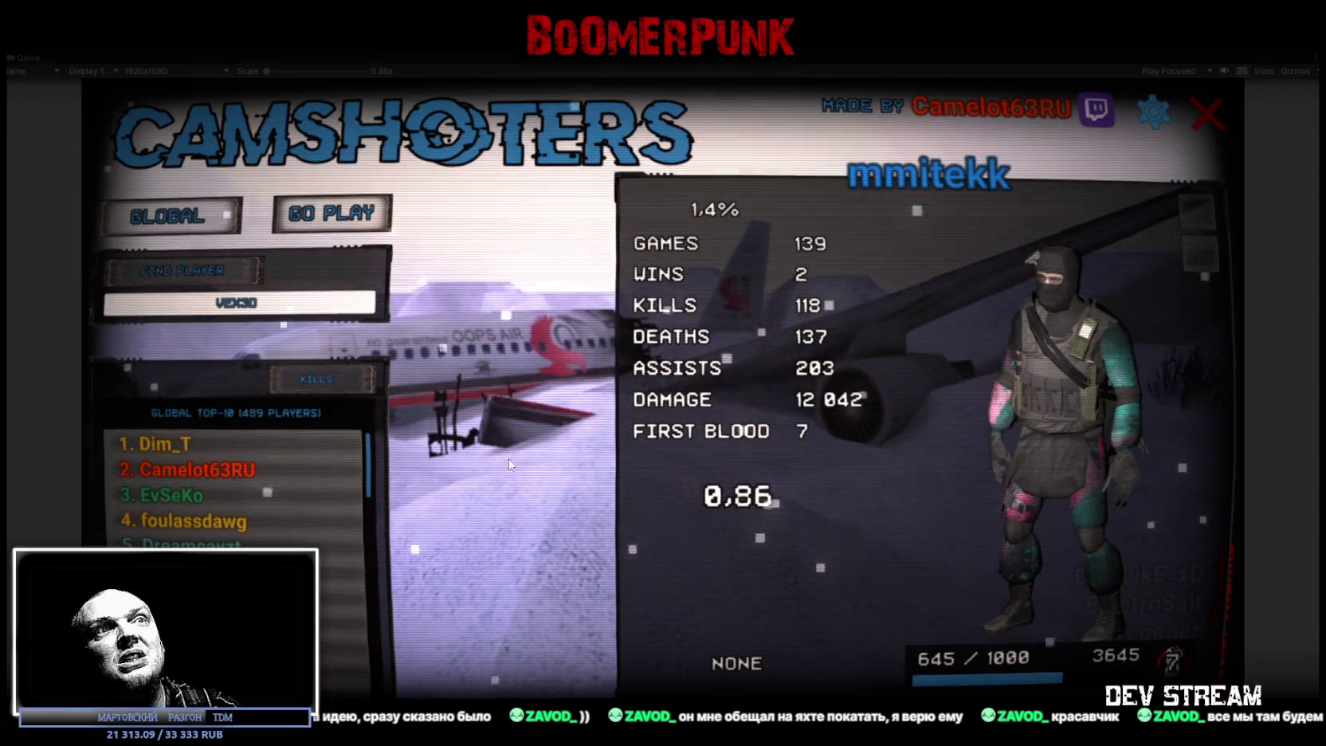
pyautogui.click(183, 470)
# - Load Dim_T, Camelot63RU and EvSeKo from the Global Top-10, then drag the Twitch chat into view
pyautogui.click(174, 440)
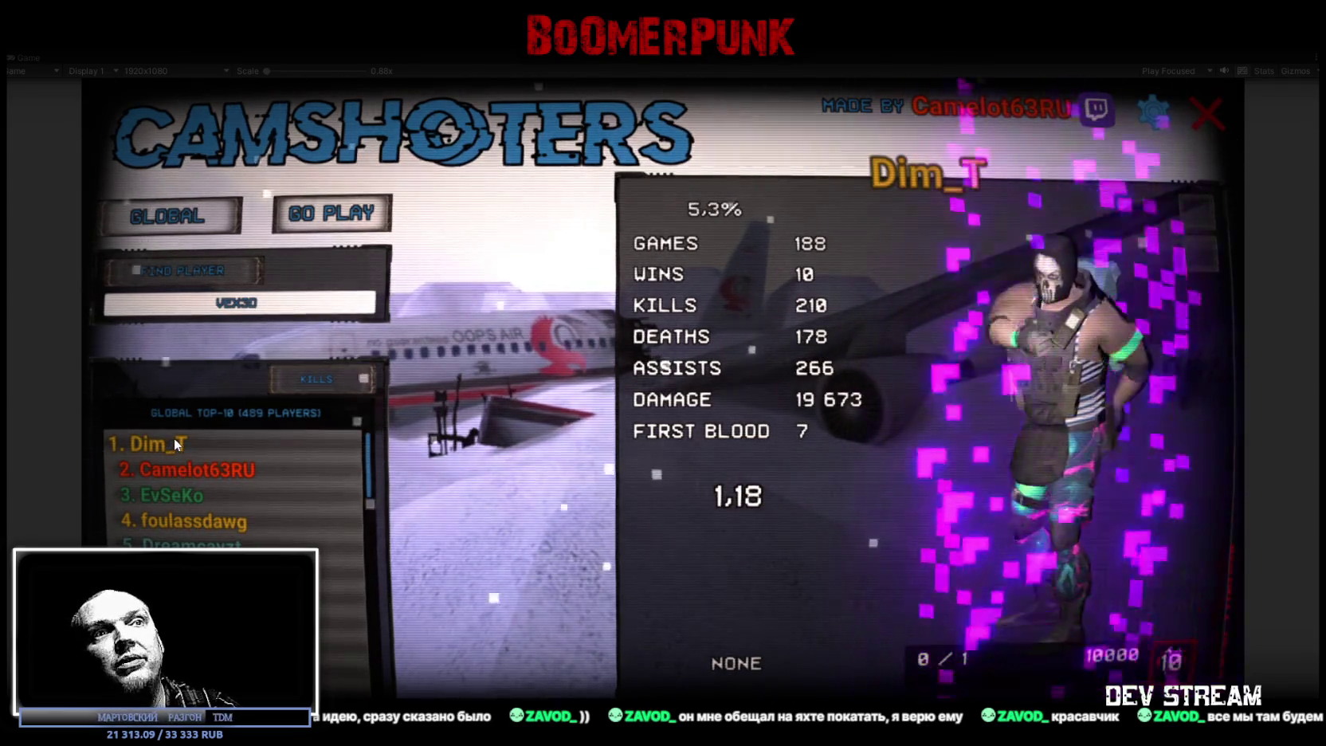
pyautogui.click(182, 470)
pyautogui.click(162, 495)
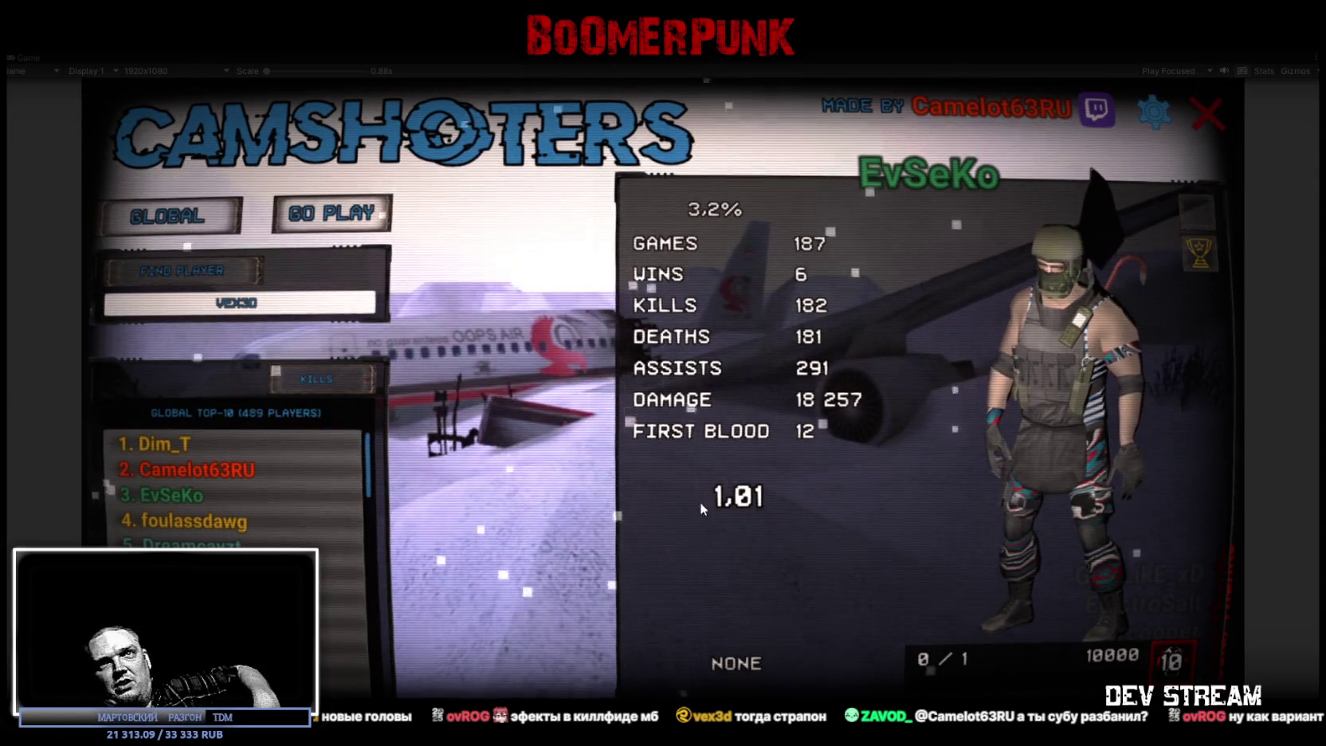
pyautogui.moveTo(1325, 549)
pyautogui.mouseDown()
pyautogui.moveTo(1201, 549)
pyautogui.moveTo(745, 169)
pyautogui.moveTo(674, 83)
pyautogui.mouseUp()
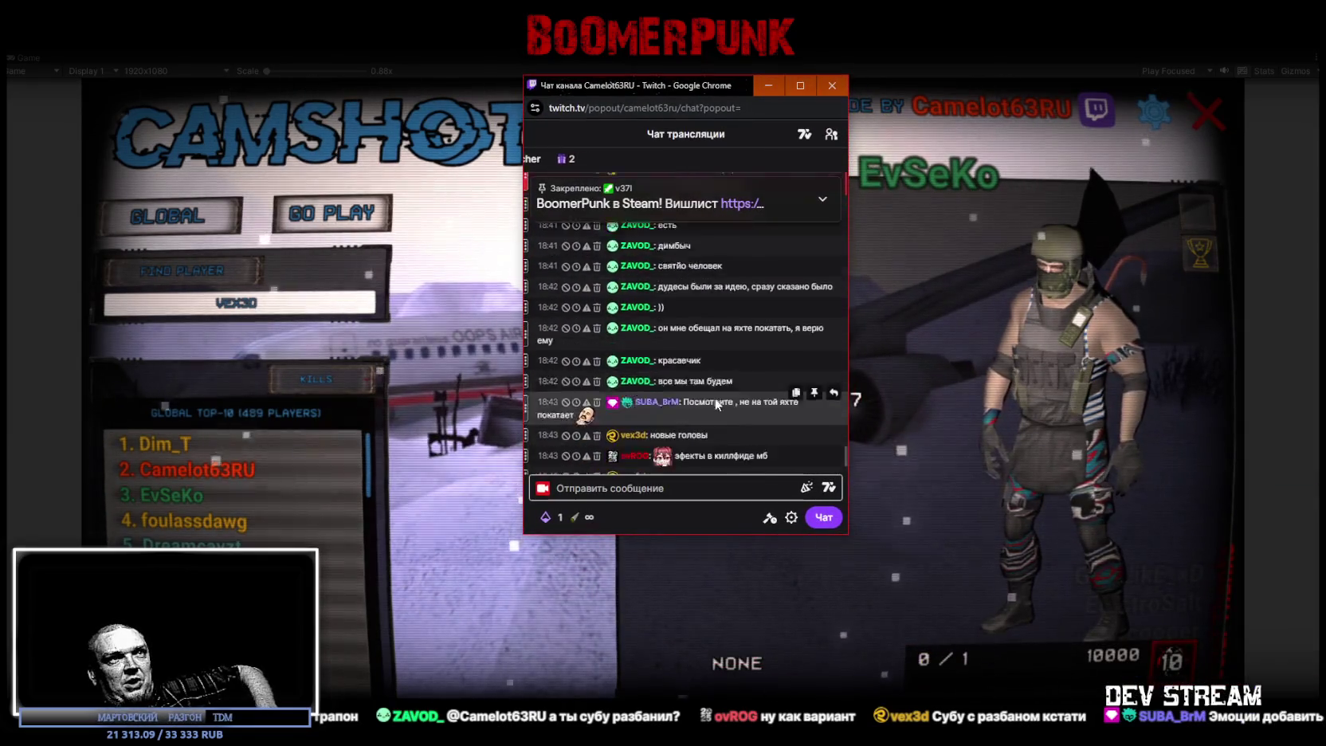
pyautogui.scroll(-3, 716, 405)
pyautogui.click(657, 457)
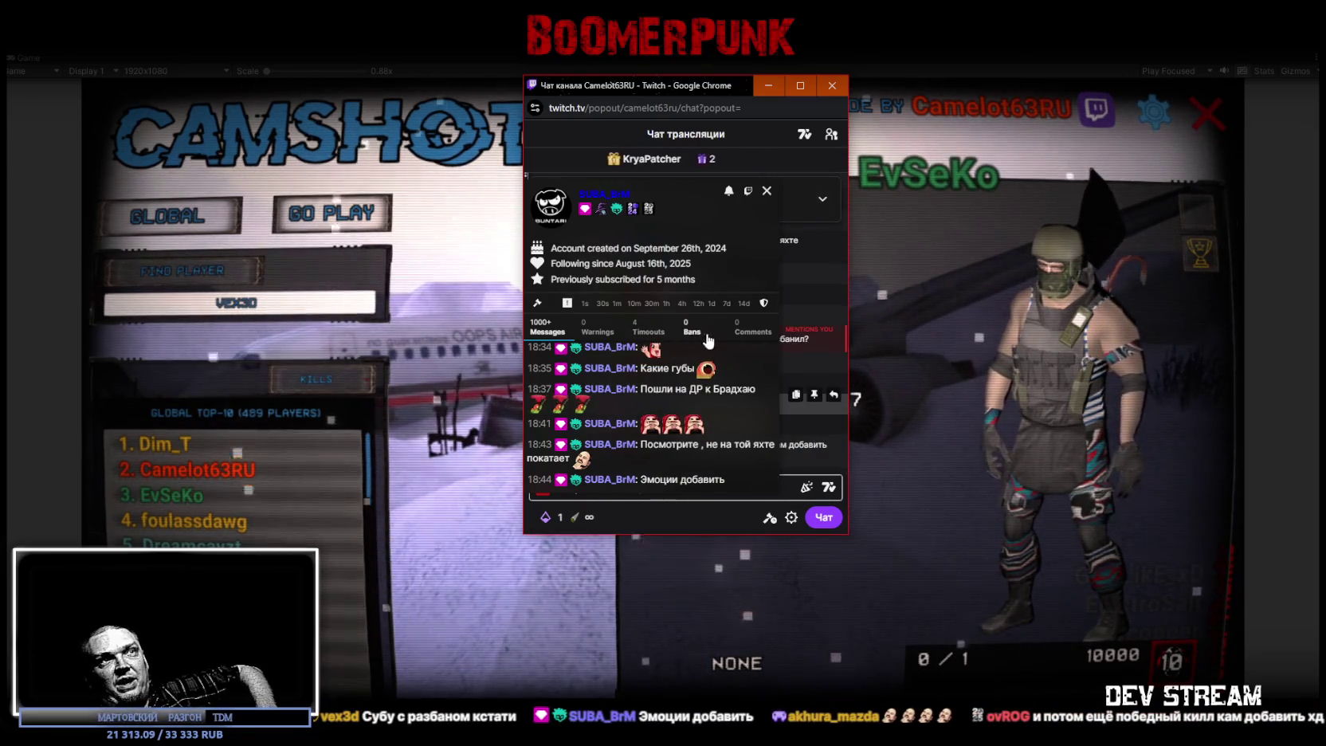
pyautogui.click(766, 192)
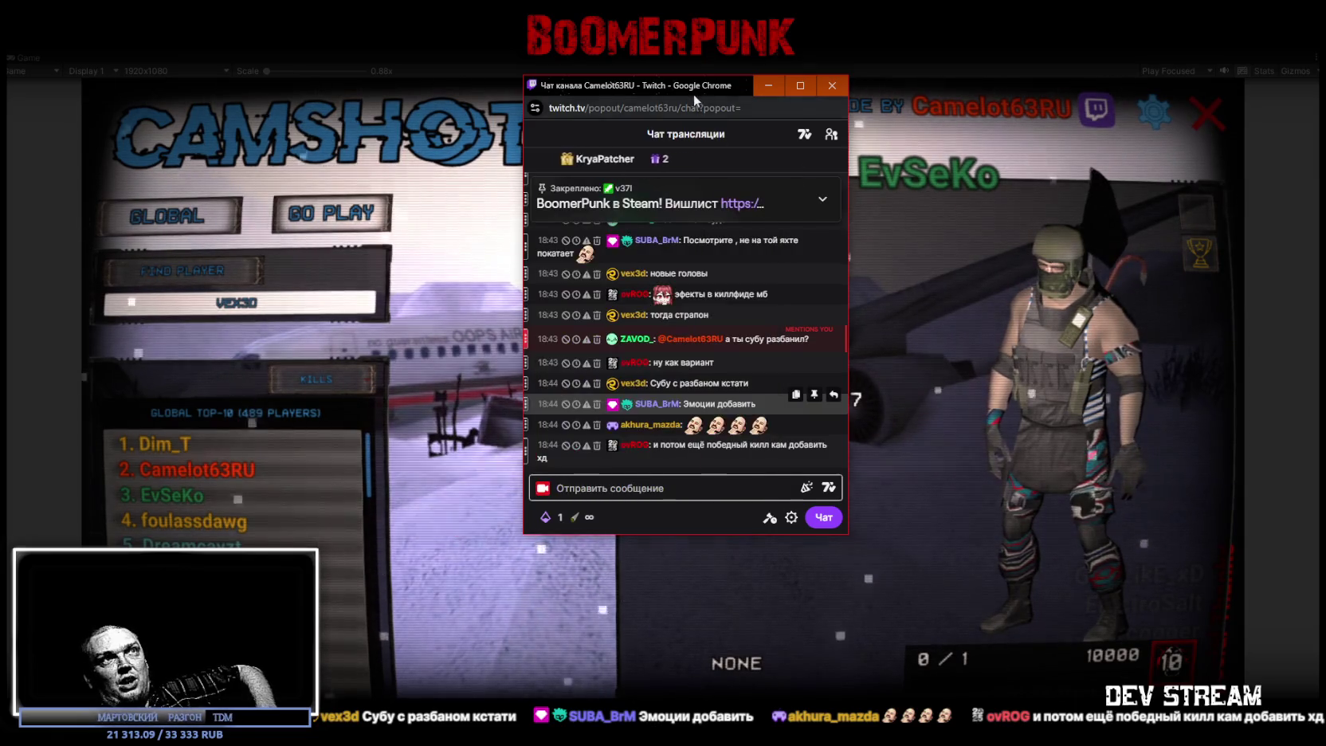
pyautogui.click(768, 85)
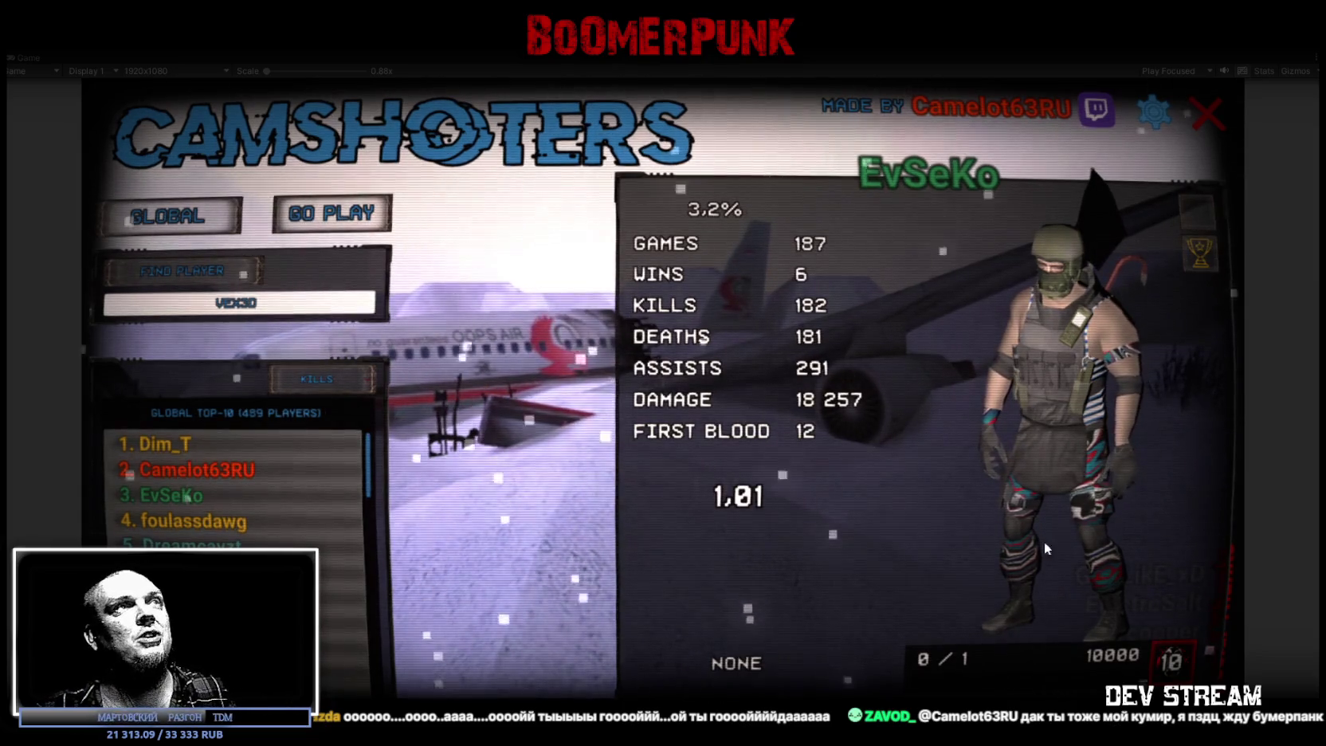
# - Exit play mode with Ctrl+P to return to the Play_0_Menu scene in the editor
pyautogui.hotkey('ctrl', 'p')
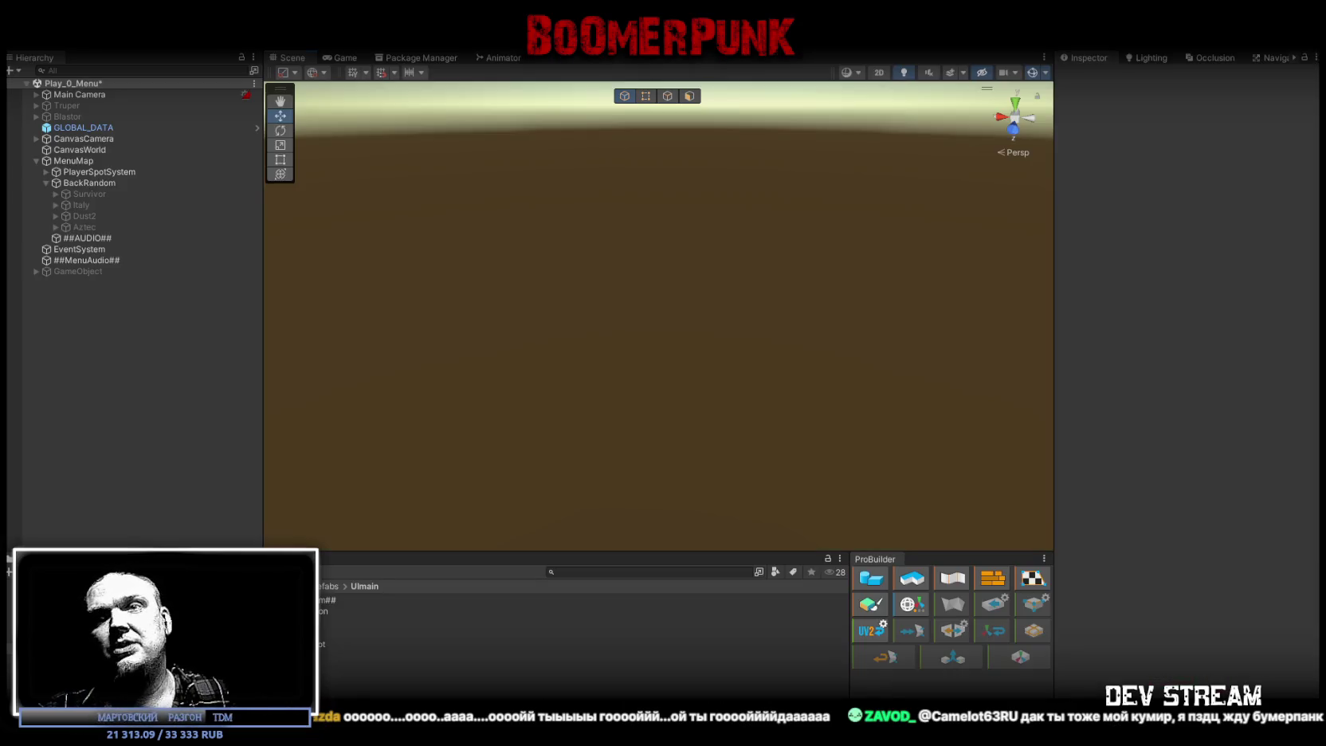